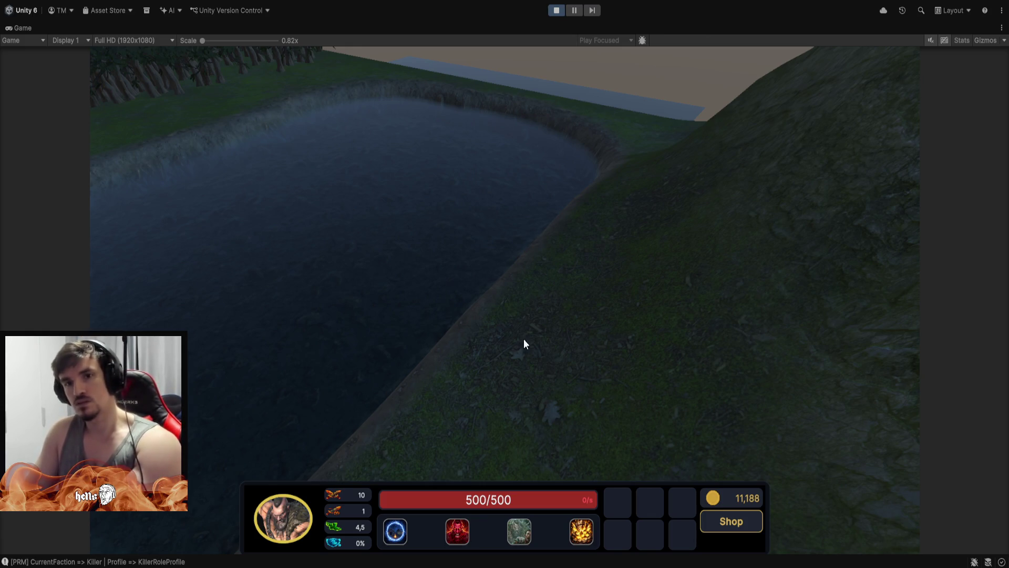
# Pan the game camera across the pond and grass, then restore the full editor layout.
pyautogui.moveTo(525, 342); pyautogui.dragTo(594, 229)
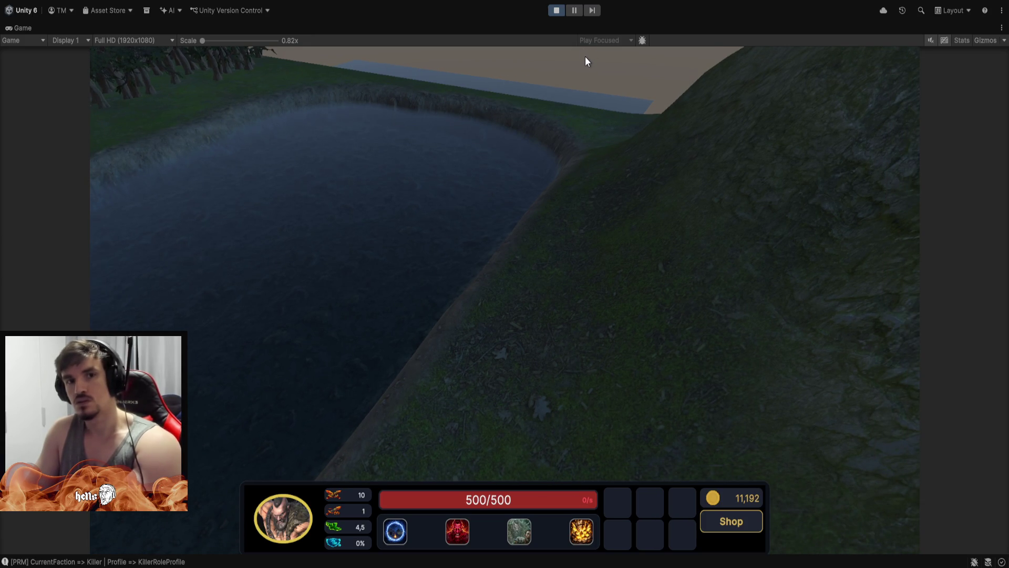
pyautogui.moveTo(538, 119)
pyautogui.mouseDown()
pyautogui.moveTo(664, 200)
pyautogui.moveTo(860, 355)
pyautogui.moveTo(677, 247)
pyautogui.moveTo(603, 246)
pyautogui.mouseUp()
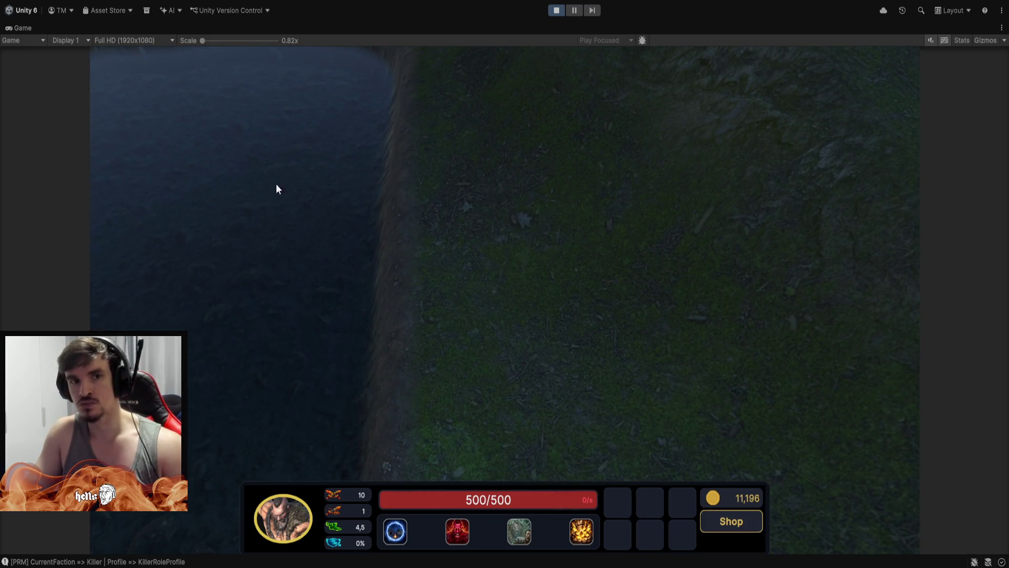
pyautogui.moveTo(277, 189)
pyautogui.mouseDown()
pyautogui.moveTo(418, 71)
pyautogui.moveTo(583, 263)
pyautogui.moveTo(418, 49)
pyautogui.moveTo(553, 66)
pyautogui.mouseUp()
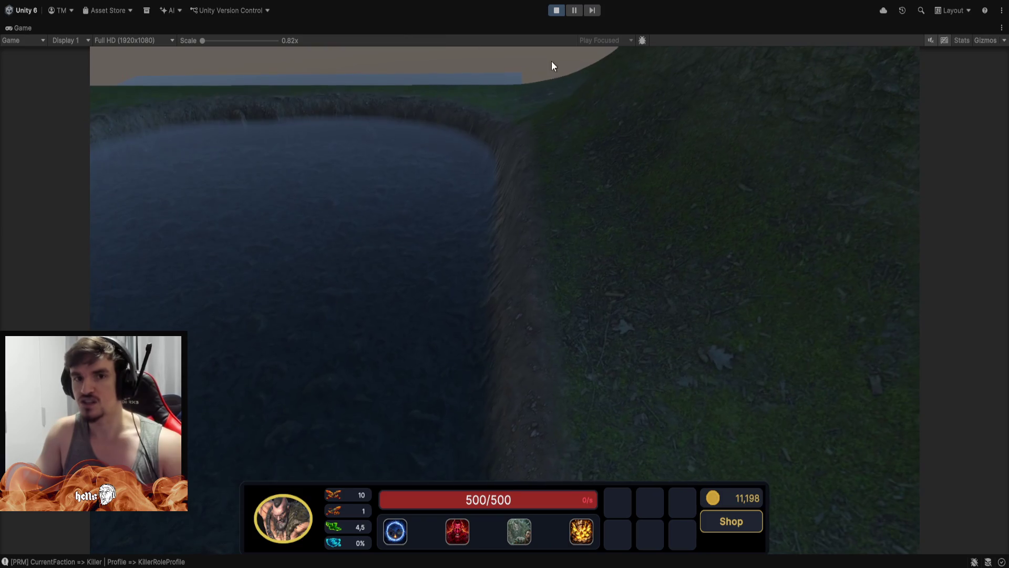
pyautogui.moveTo(749, 215); pyautogui.dragTo(474, 104)
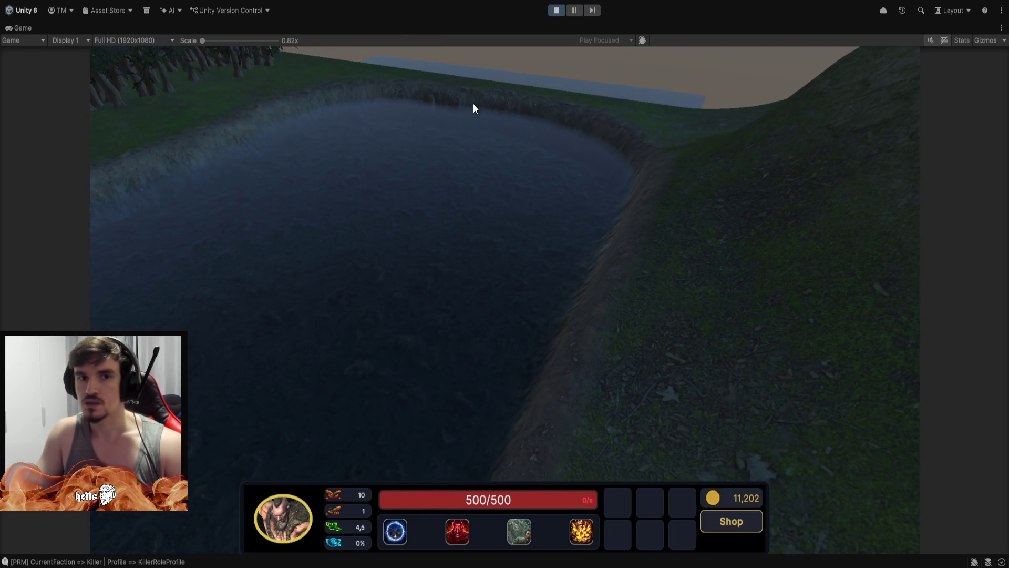
pyautogui.doubleClick(28, 29)
pyautogui.moveTo(592, 181)
pyautogui.mouseDown()
pyautogui.moveTo(742, 157)
pyautogui.moveTo(743, 116)
pyautogui.moveTo(746, 145)
pyautogui.moveTo(483, 193)
pyautogui.mouseUp()
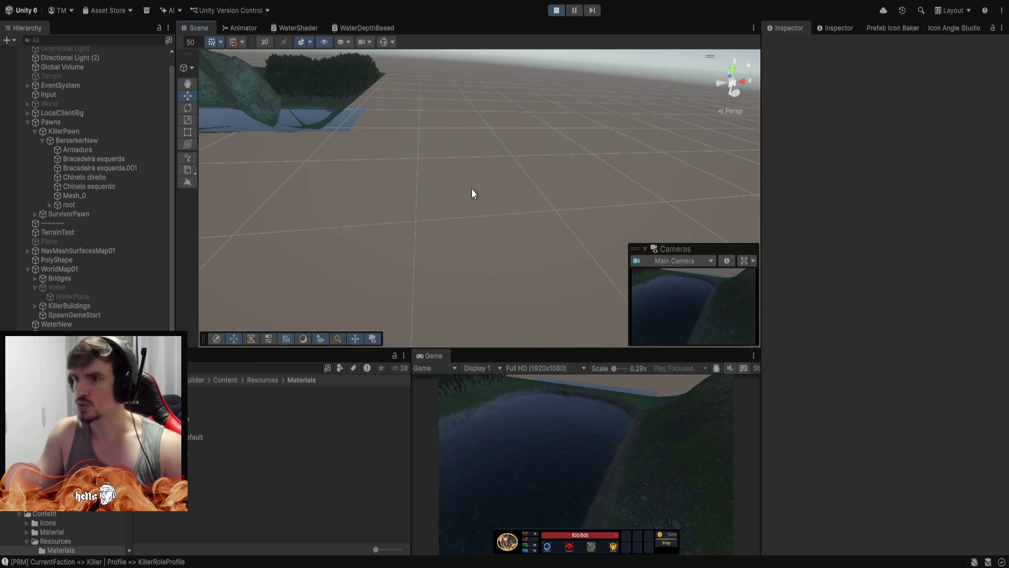
pyautogui.moveTo(369, 218)
pyautogui.mouseDown()
pyautogui.moveTo(588, 244)
pyautogui.moveTo(604, 271)
pyautogui.moveTo(356, 221)
pyautogui.moveTo(621, 194)
pyautogui.moveTo(591, 183)
pyautogui.moveTo(600, 184)
pyautogui.mouseUp()
pyautogui.press('w')
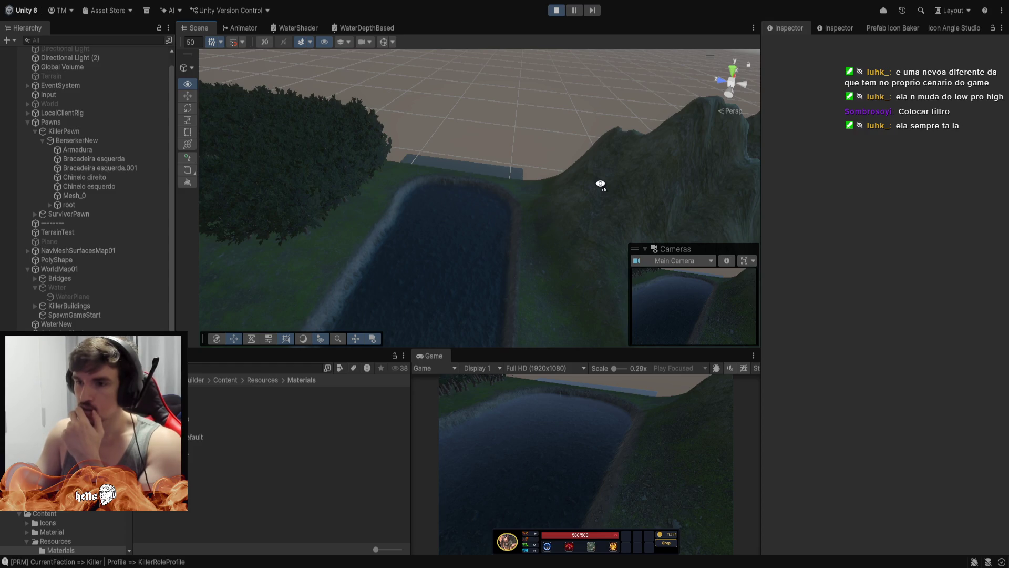
pyautogui.moveTo(600, 183); pyautogui.dragTo(605, 187)
# Select Directional Light (2) and toggle it repeatedly to compare lighting, ending enabled.
pyautogui.click(89, 58)
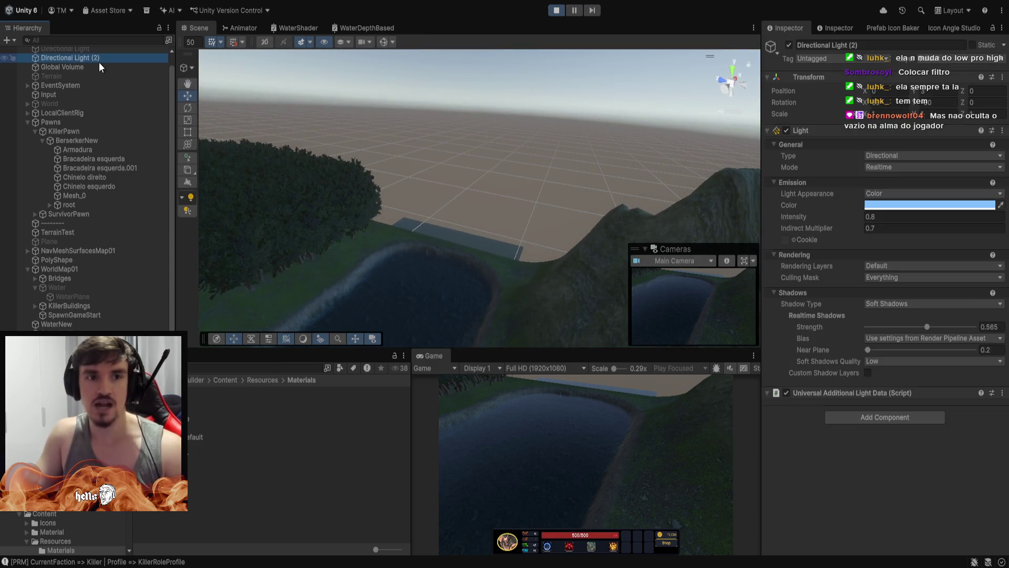
pyautogui.click(791, 43)
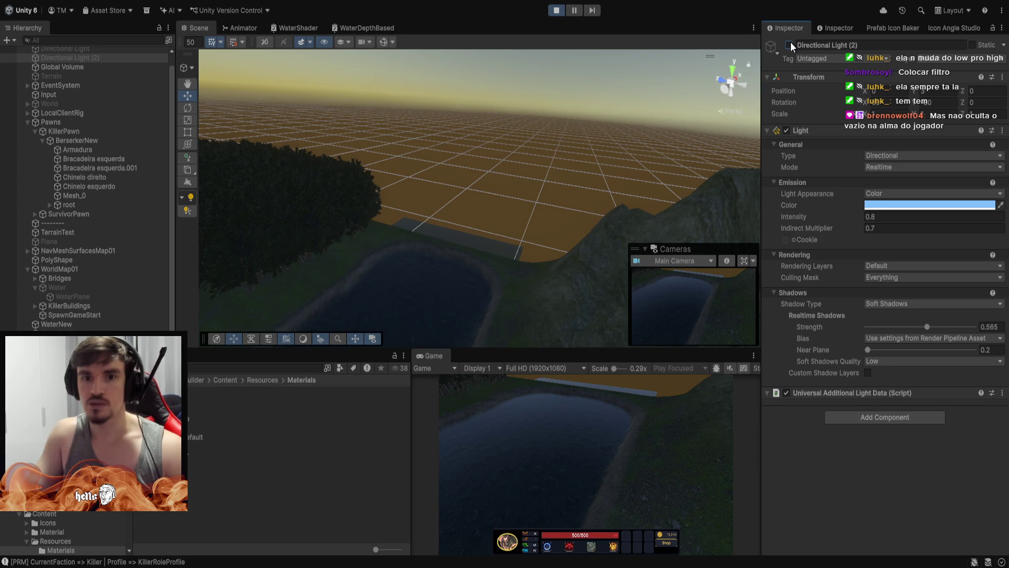
pyautogui.click(790, 42)
pyautogui.click(791, 42)
pyautogui.click(790, 41)
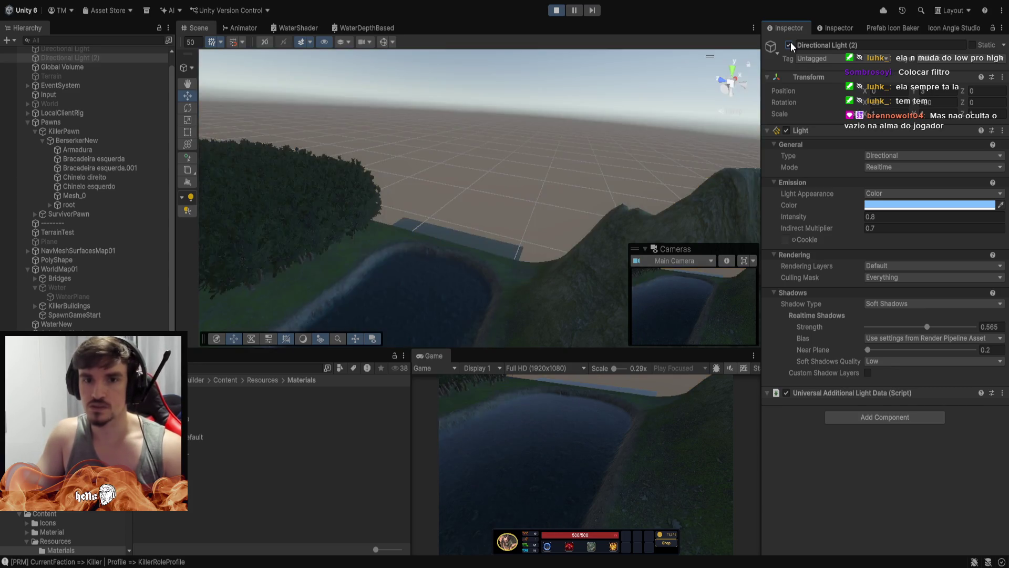
pyautogui.click(791, 42)
pyautogui.click(791, 42)
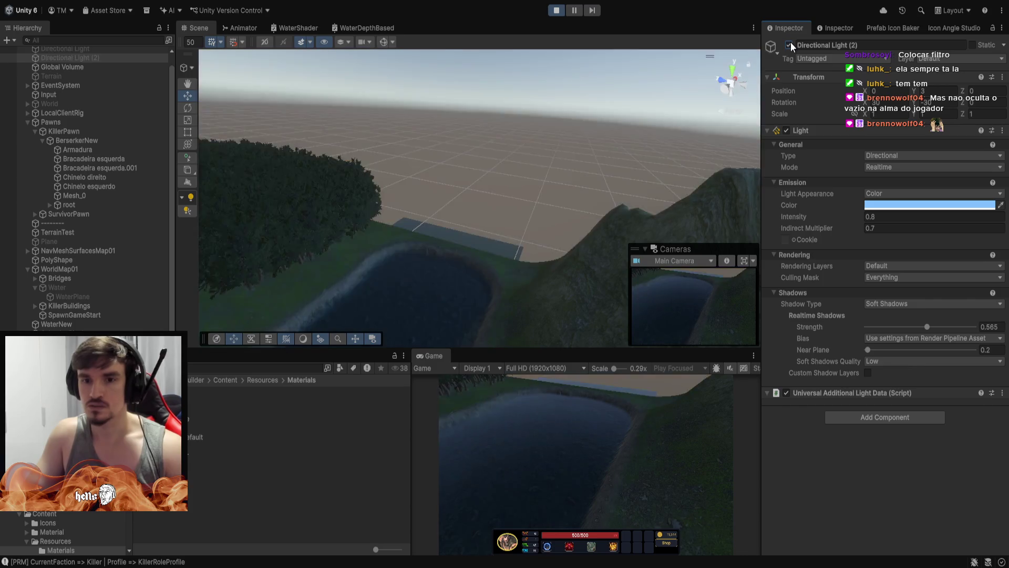
pyautogui.click(790, 41)
pyautogui.click(790, 41)
pyautogui.click(791, 42)
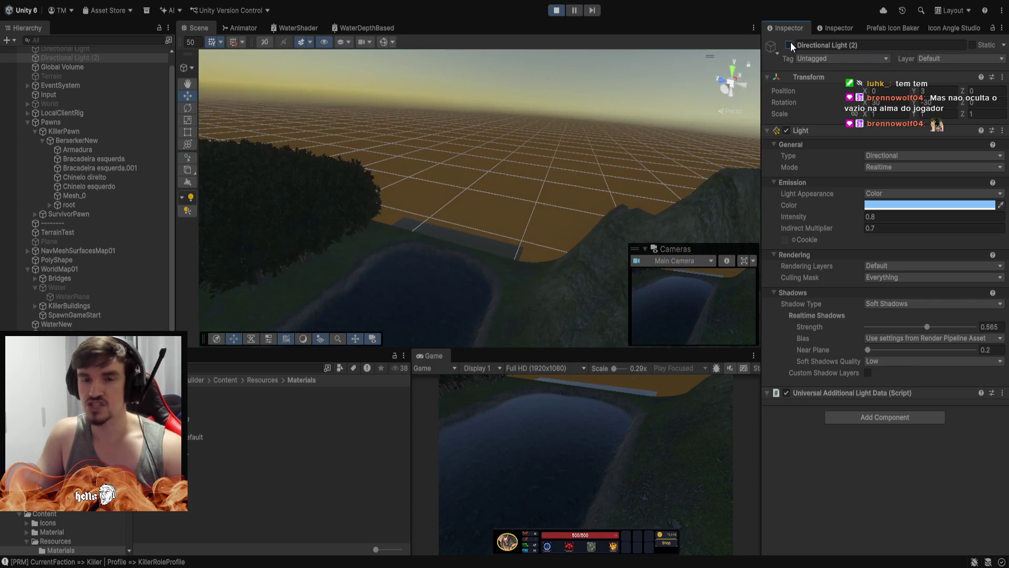
pyautogui.click(791, 42)
pyautogui.click(790, 41)
pyautogui.click(791, 42)
pyautogui.click(791, 42)
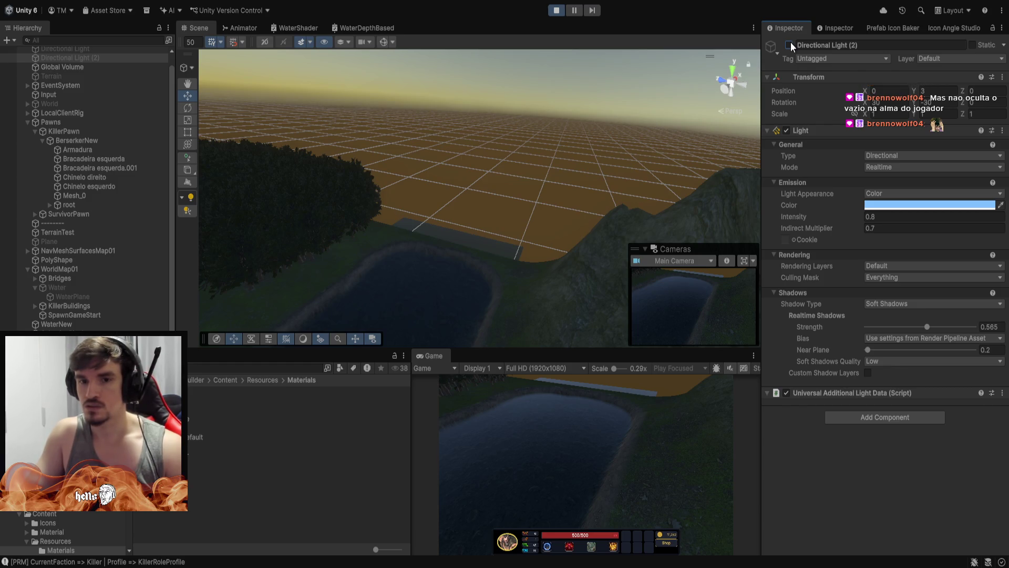
pyautogui.click(789, 45)
# Select TerrainTest and switch its Terrain component to Create Neighbor Terrains.
pyautogui.moveTo(540, 95); pyautogui.dragTo(314, 177)
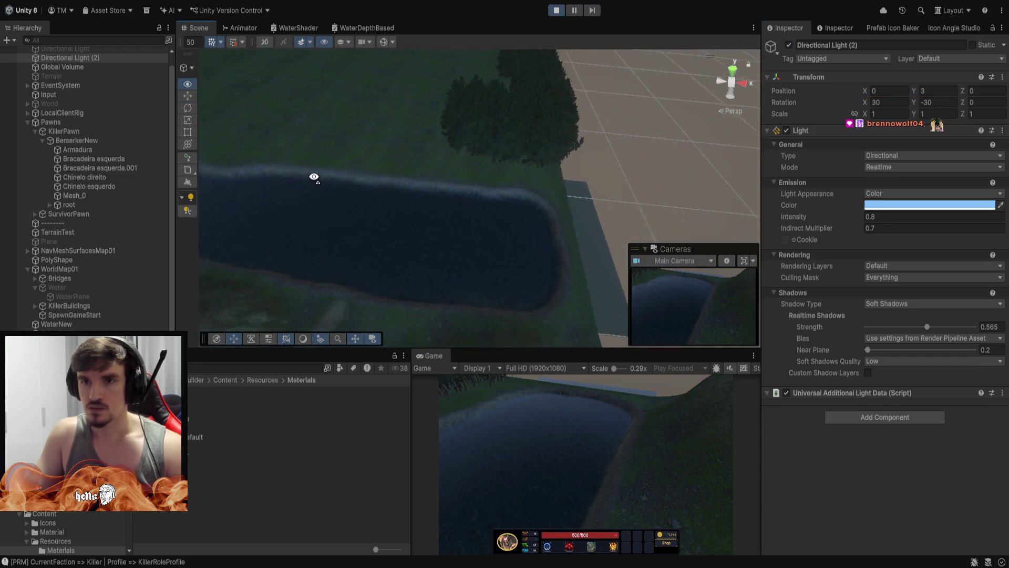
pyautogui.scroll(-5, 314, 177)
pyautogui.click(84, 225)
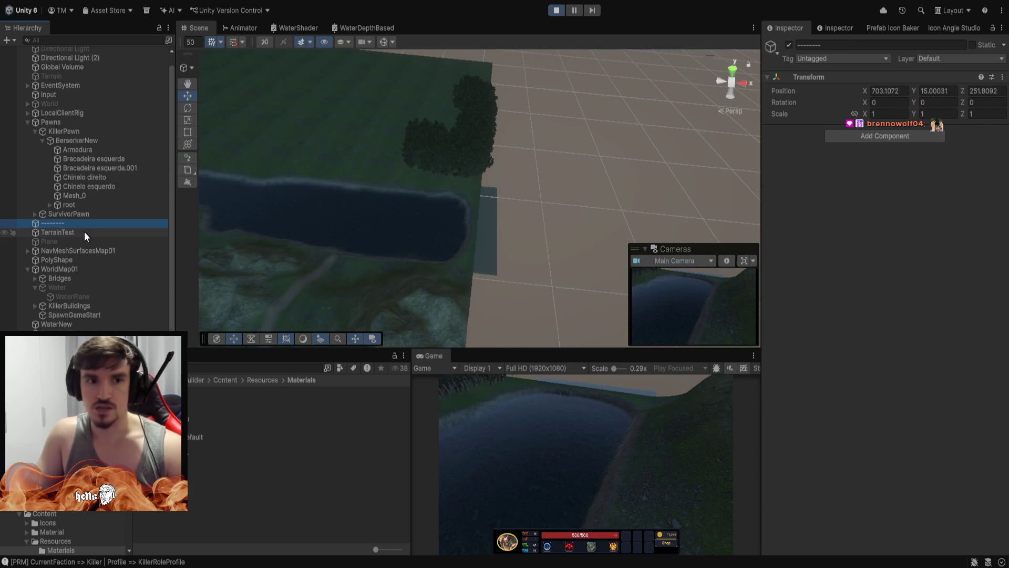
pyautogui.click(85, 232)
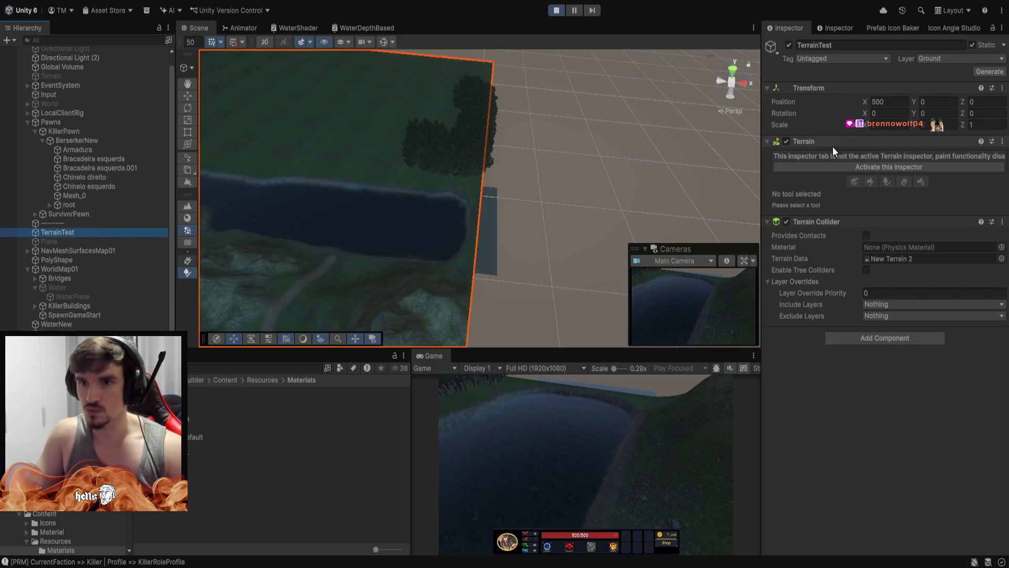
pyautogui.click(869, 166)
pyautogui.click(852, 158)
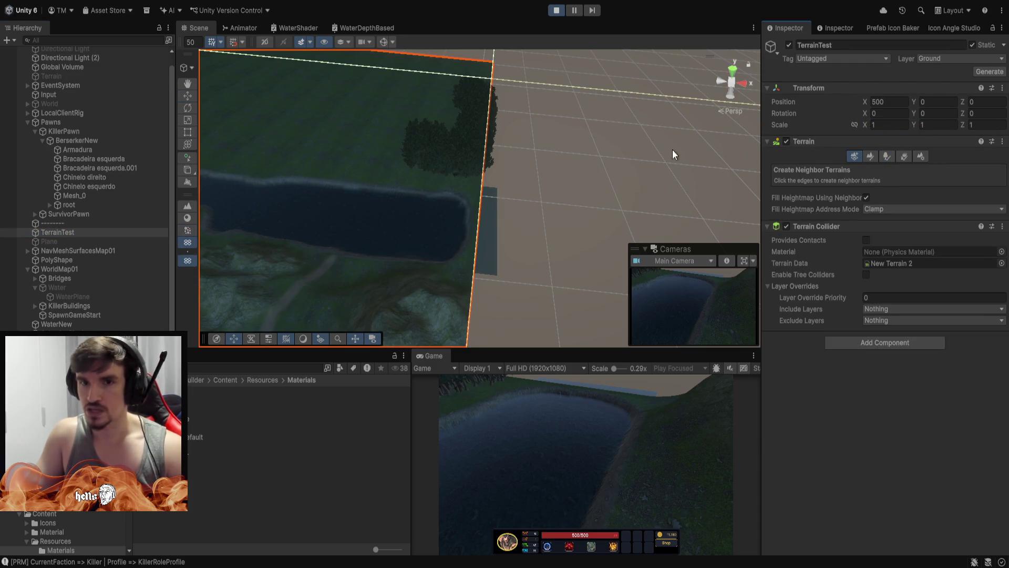
# Add a neighbor terrain tile beside TerrainTest and fly the scene camera to its edge.
pyautogui.scroll(-5, 531, 196)
pyautogui.scroll(-5, 493, 209)
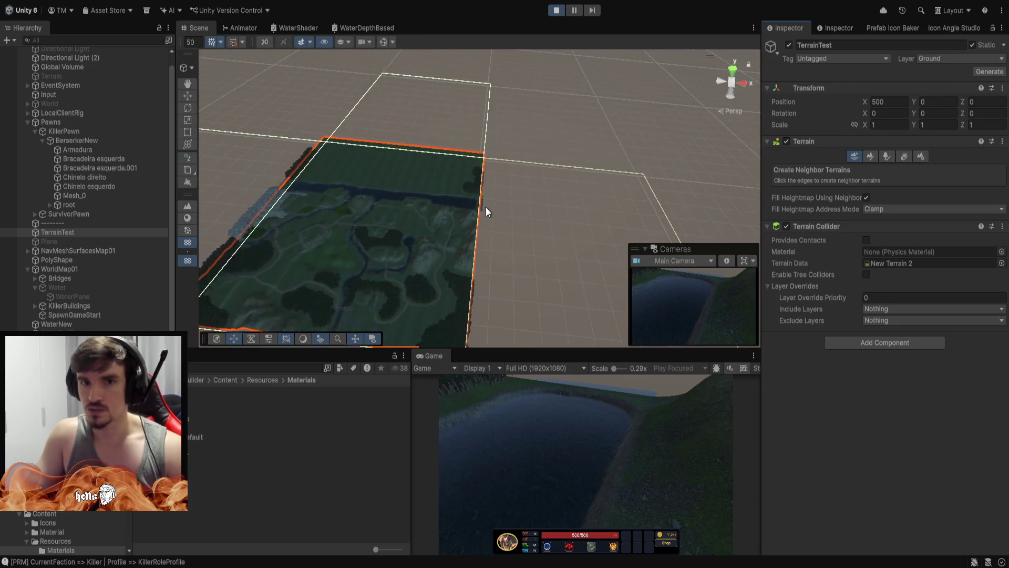
pyautogui.click(532, 221)
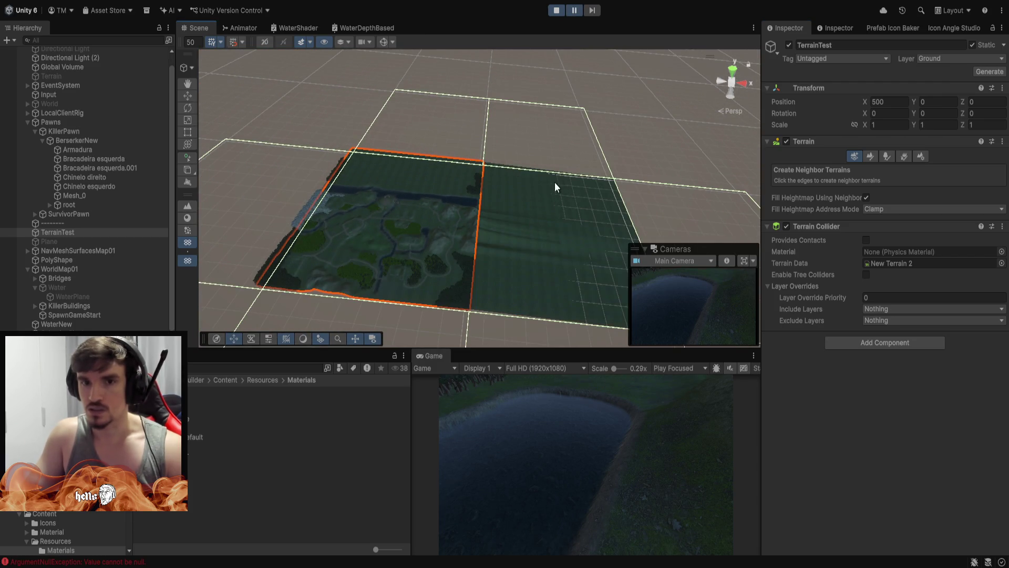
pyautogui.press('w')
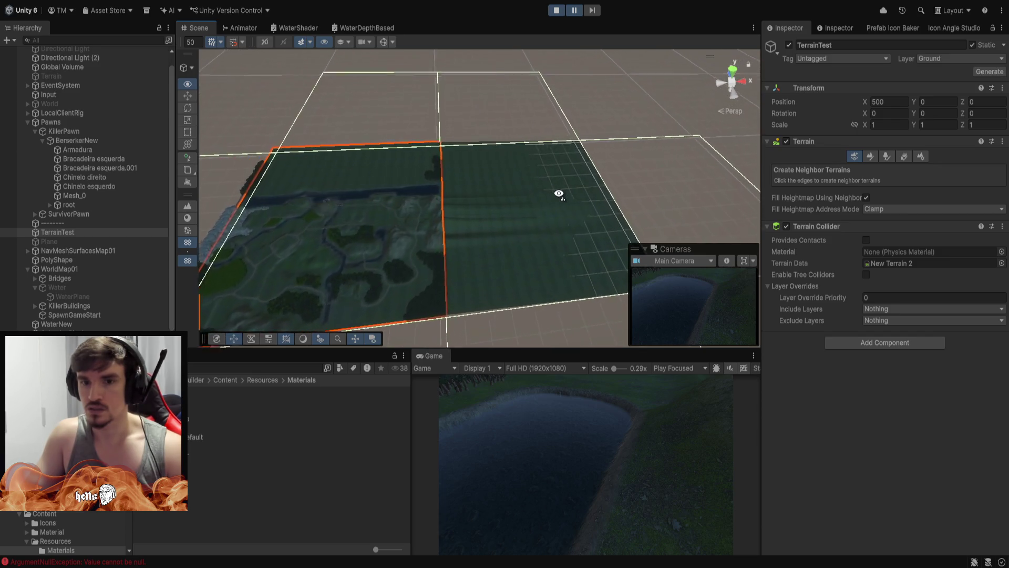
pyautogui.press('w')
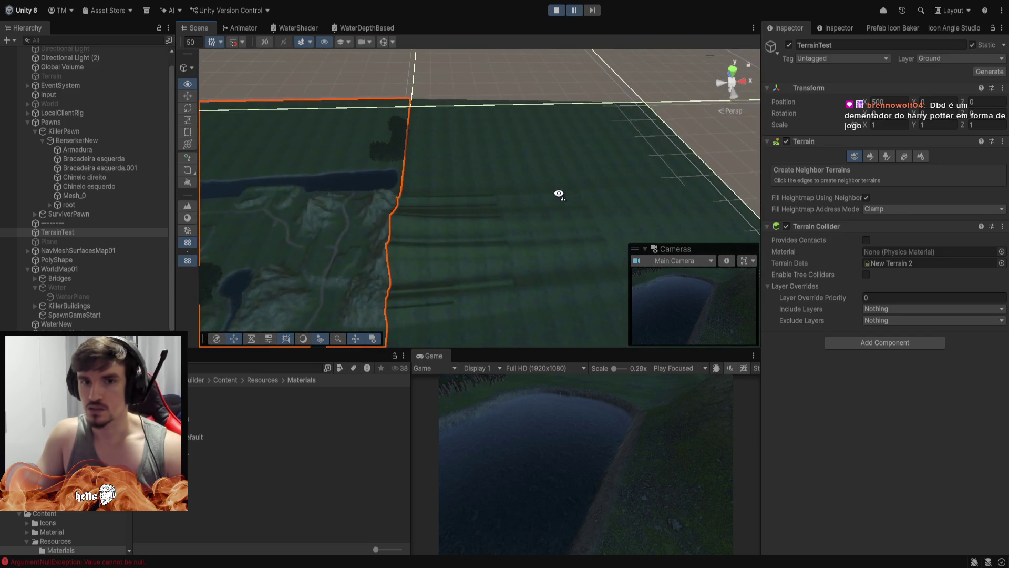
pyautogui.press('w')
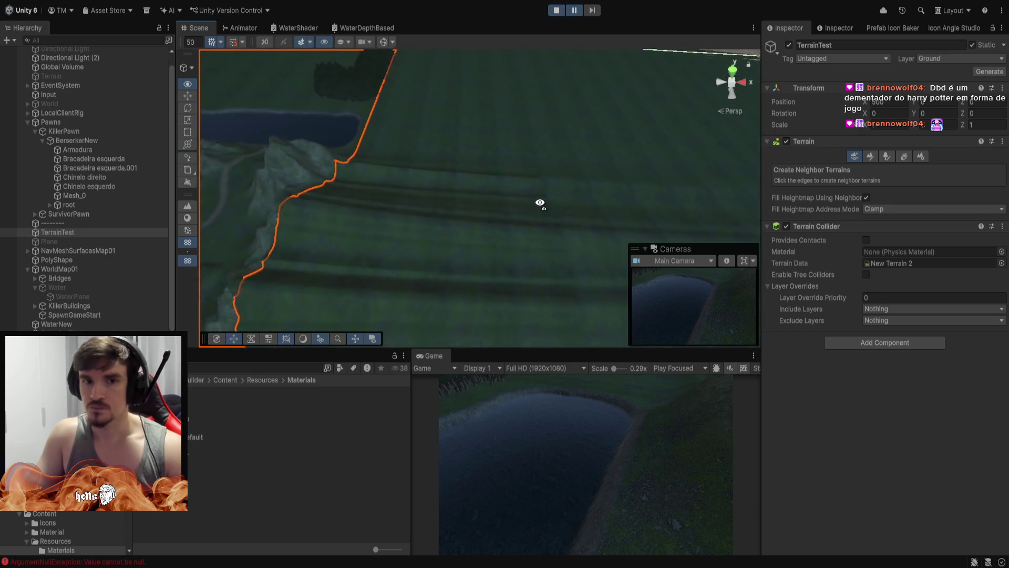
pyautogui.press('w')
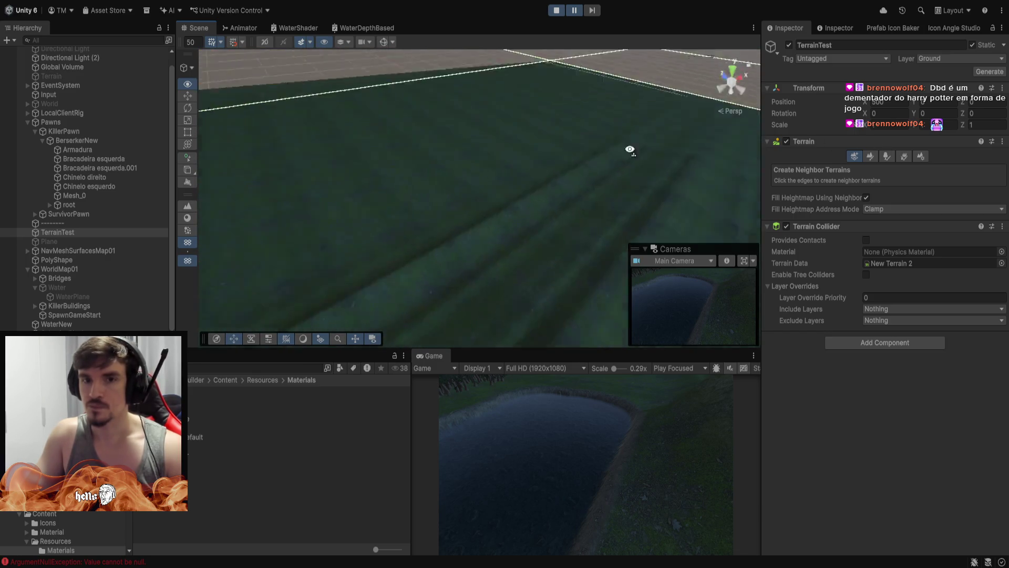
# Fly the scene camera past the lake and mountain slope, then maximize the Game view.
pyautogui.press('w')
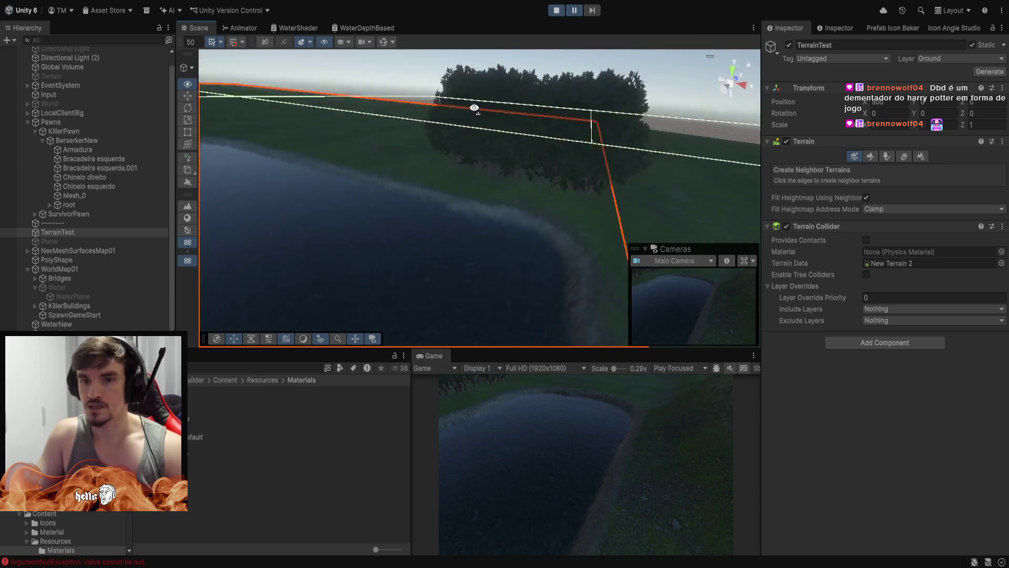
pyautogui.press('w')
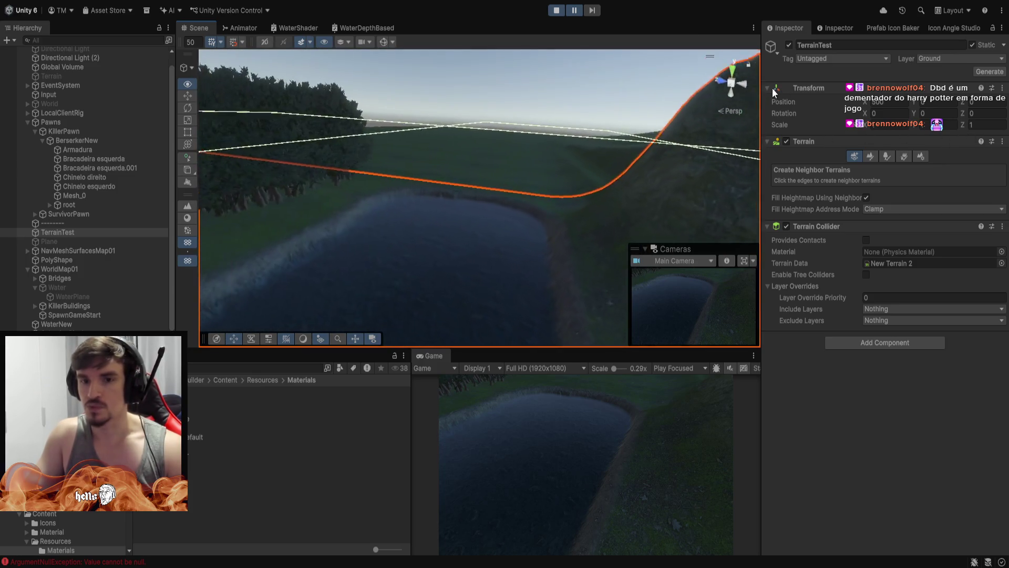
pyautogui.press('w')
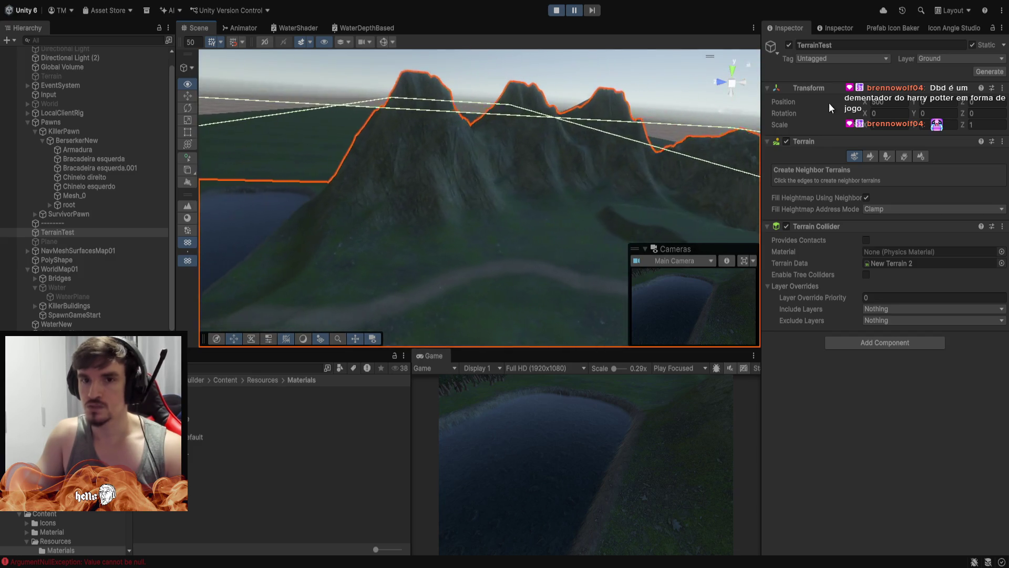
pyautogui.press('w')
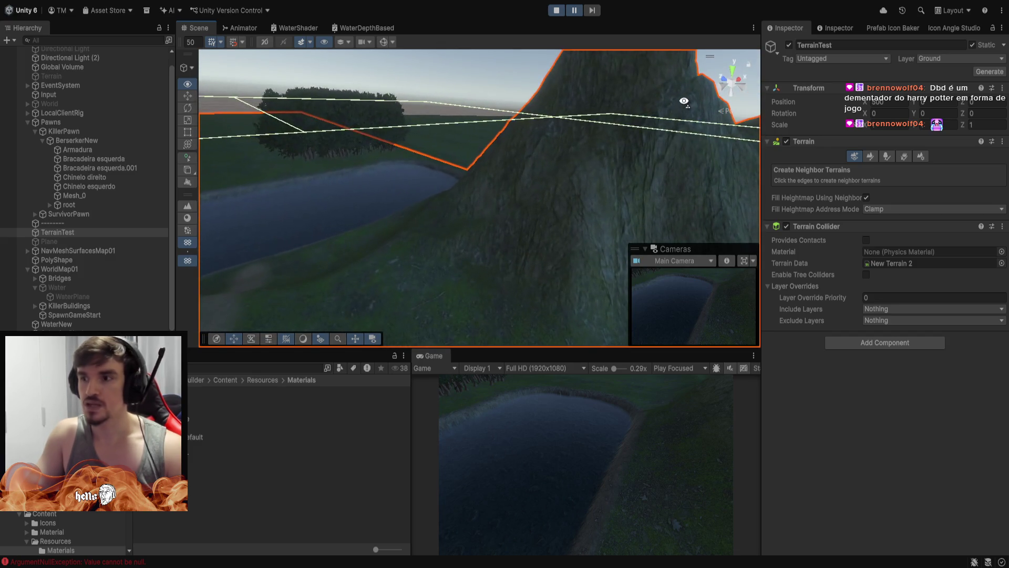
pyautogui.press('w')
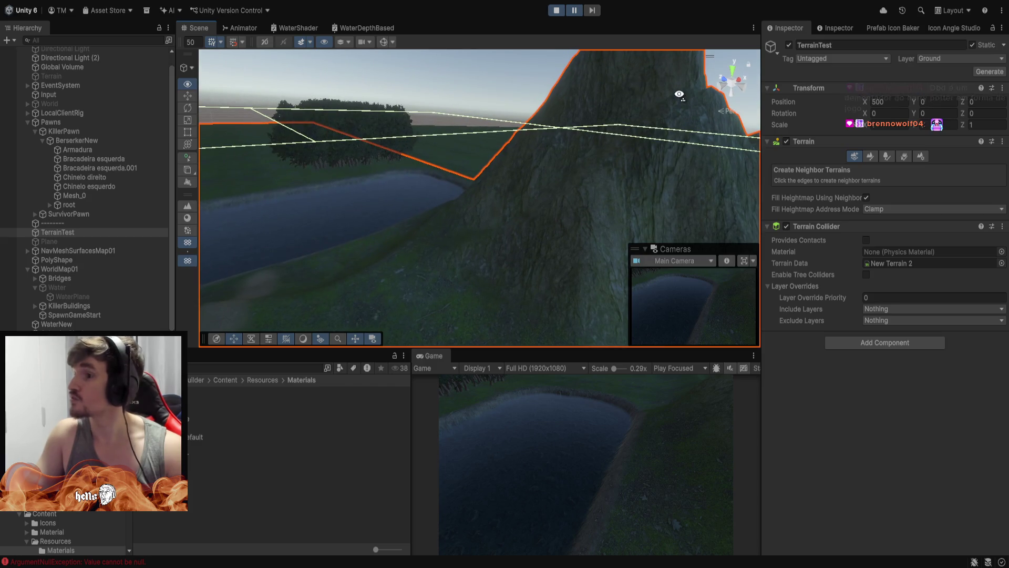
pyautogui.press('w')
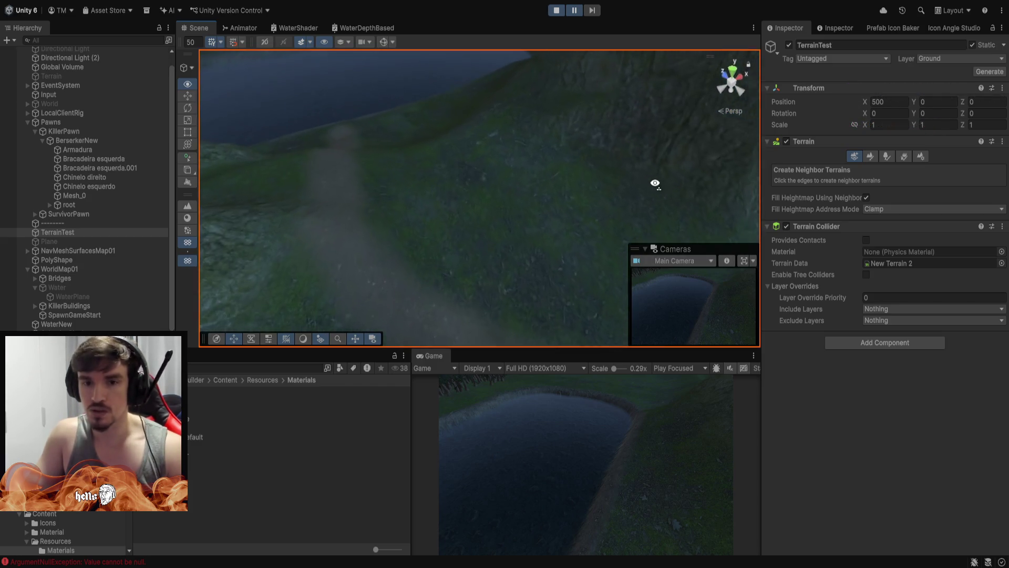
pyautogui.press('w')
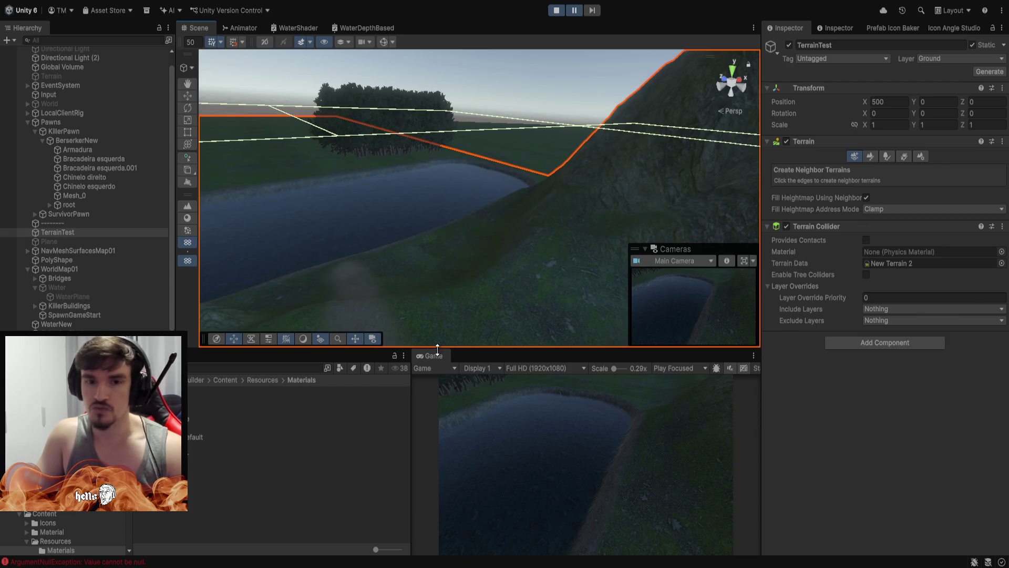
pyautogui.doubleClick(438, 356)
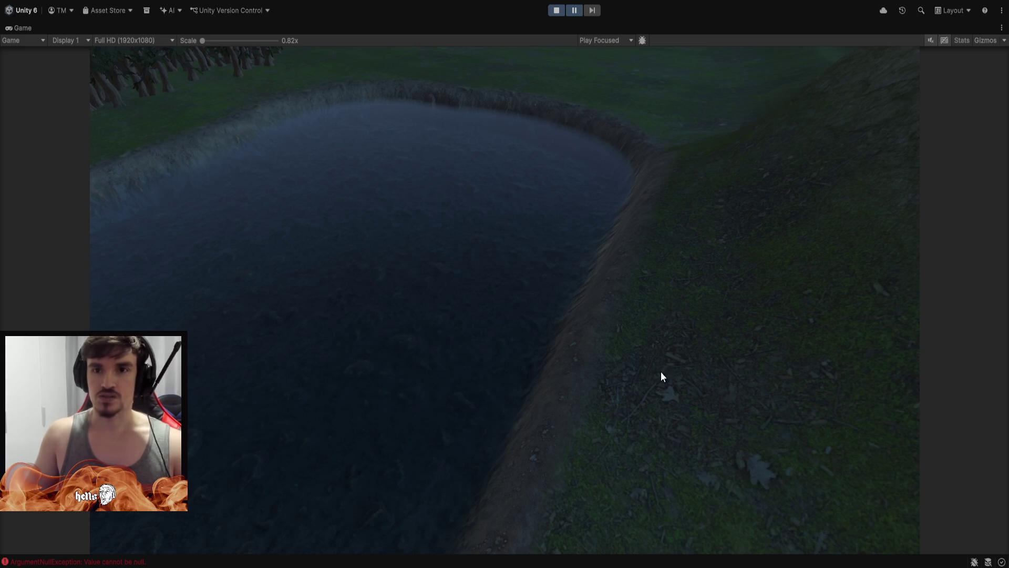
pyautogui.doubleClick(31, 25)
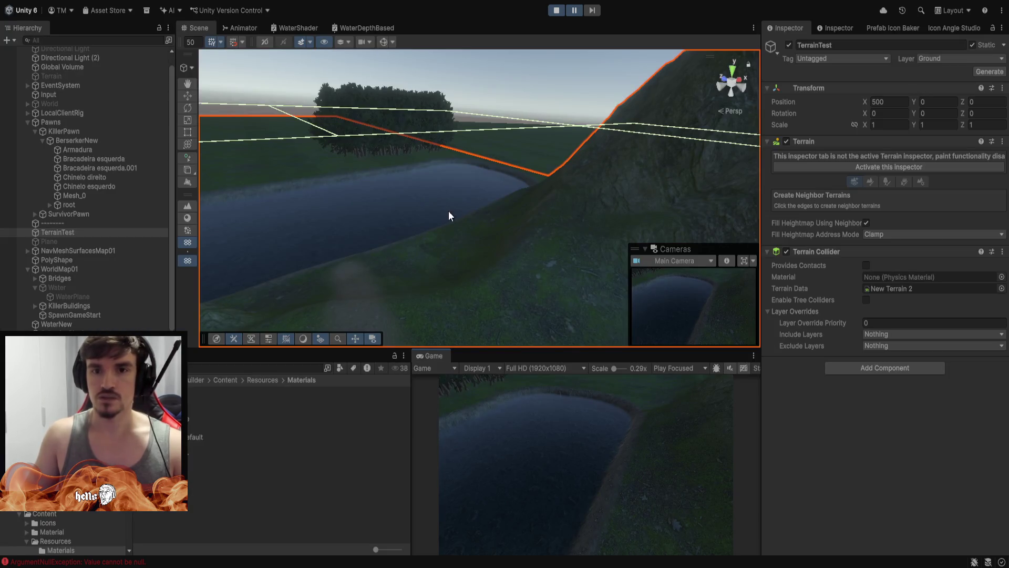
pyautogui.moveTo(387, 194)
pyautogui.mouseDown()
pyautogui.moveTo(568, 198)
pyautogui.moveTo(813, 185)
pyautogui.moveTo(837, 149)
pyautogui.moveTo(844, 86)
pyautogui.moveTo(950, 129)
pyautogui.moveTo(1001, 214)
pyautogui.moveTo(6, 250)
pyautogui.moveTo(31, 318)
pyautogui.moveTo(116, 309)
pyautogui.moveTo(7, 280)
pyautogui.moveTo(948, 269)
pyautogui.moveTo(672, 255)
pyautogui.moveTo(716, 223)
pyautogui.moveTo(736, 181)
pyautogui.moveTo(689, 151)
pyautogui.moveTo(699, 154)
pyautogui.mouseUp()
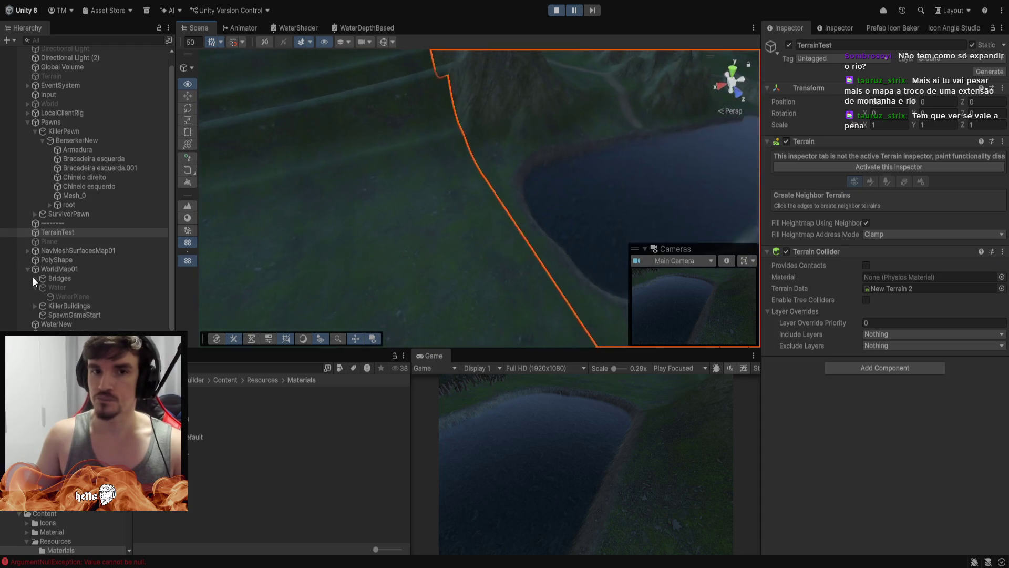
pyautogui.moveTo(204, 276)
pyautogui.mouseDown()
pyautogui.moveTo(244, 262)
pyautogui.moveTo(369, 270)
pyautogui.moveTo(525, 302)
pyautogui.moveTo(504, 296)
pyautogui.moveTo(531, 322)
pyautogui.moveTo(500, 205)
pyautogui.moveTo(505, 164)
pyautogui.moveTo(242, 150)
pyautogui.moveTo(561, 269)
pyautogui.moveTo(450, 257)
pyautogui.moveTo(568, 227)
pyautogui.moveTo(528, 210)
pyautogui.moveTo(495, 213)
pyautogui.mouseUp()
pyautogui.scroll(-1, 73, 243)
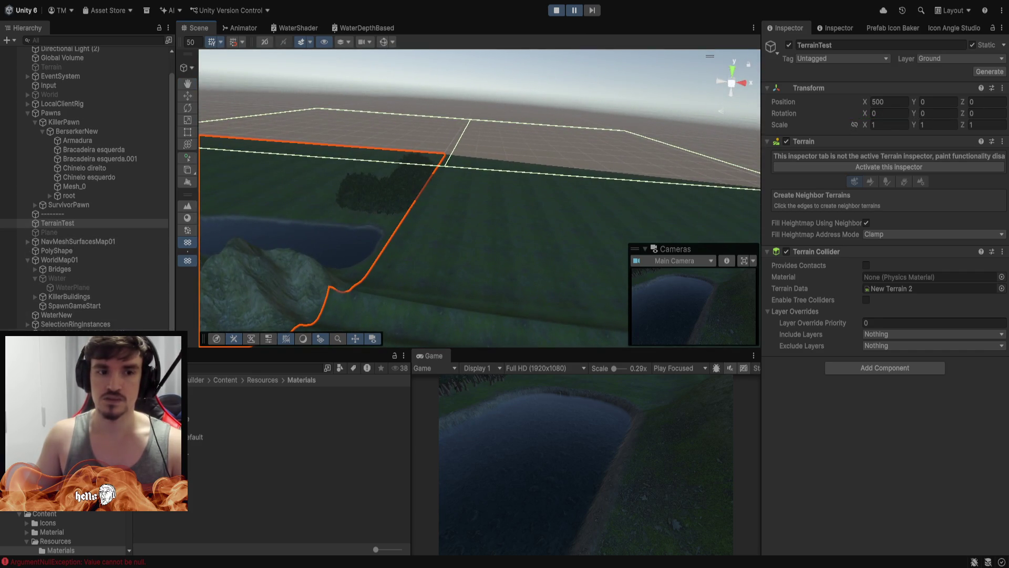
pyautogui.click(568, 210)
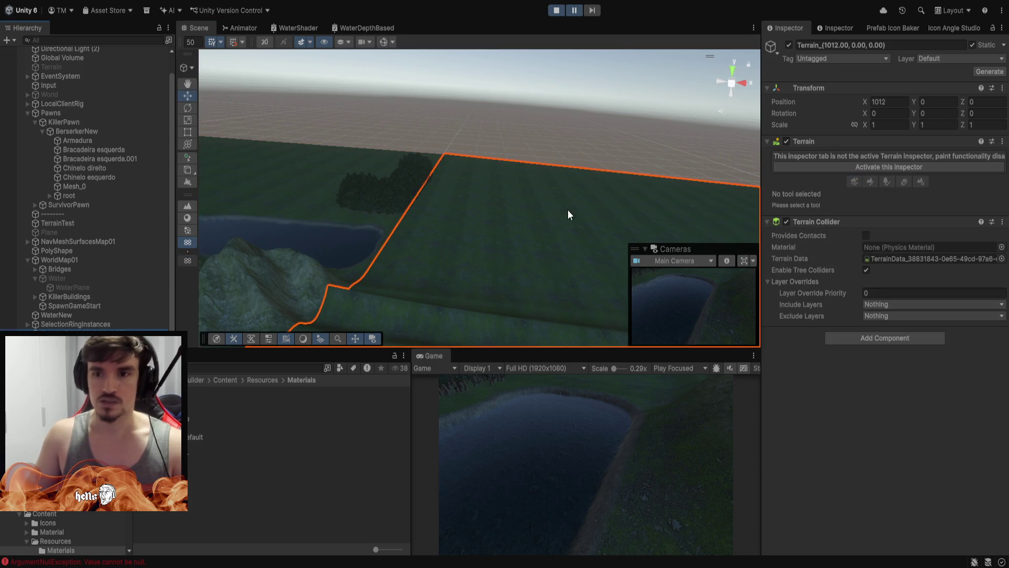
# Activate the new tile's inspector and set its Heightmap Resolution to 33 x 33.
pyautogui.click(901, 169)
pyautogui.click(927, 157)
pyautogui.scroll(-10, 931, 434)
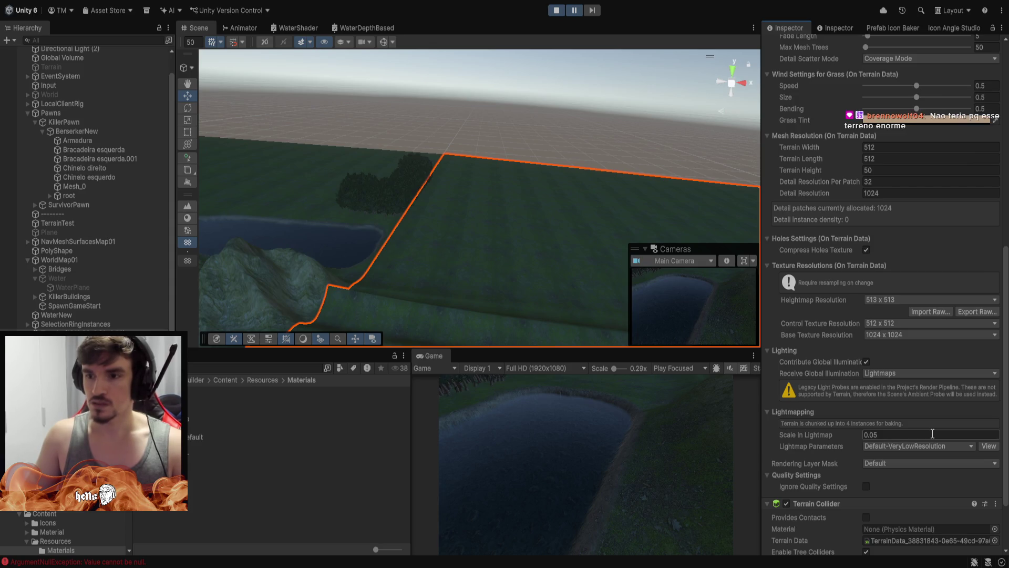
pyautogui.scroll(-5, 932, 433)
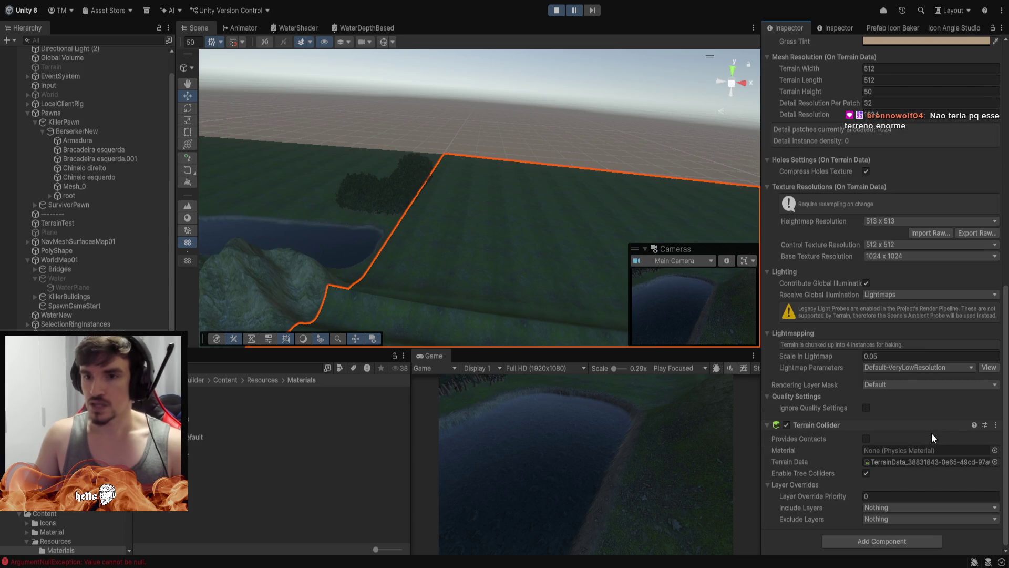
pyautogui.click(894, 218)
pyautogui.click(897, 230)
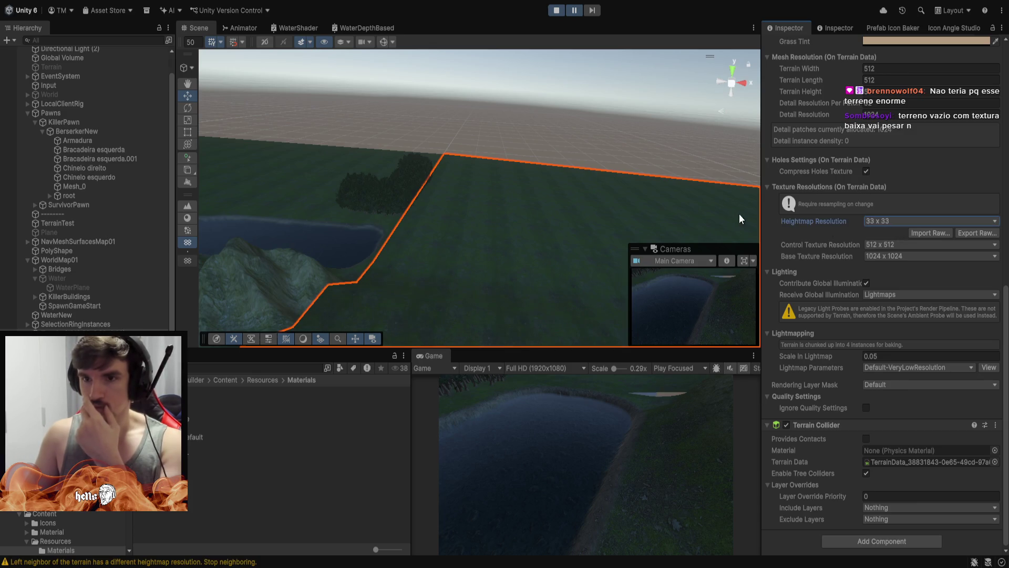
# Orbit around the new tile toward the pond and collapse the mesh resolution settings.
pyautogui.moveTo(542, 126)
pyautogui.mouseDown()
pyautogui.moveTo(450, 232)
pyautogui.moveTo(25, 190)
pyautogui.moveTo(473, 167)
pyautogui.moveTo(498, 165)
pyautogui.moveTo(509, 142)
pyautogui.moveTo(484, 222)
pyautogui.moveTo(595, 140)
pyautogui.moveTo(591, 155)
pyautogui.moveTo(757, 176)
pyautogui.mouseUp()
pyautogui.moveTo(463, 158)
pyautogui.mouseDown()
pyautogui.moveTo(68, 108)
pyautogui.moveTo(9, 84)
pyautogui.moveTo(18, 10)
pyautogui.moveTo(82, 213)
pyautogui.moveTo(84, 199)
pyautogui.moveTo(657, 158)
pyautogui.moveTo(679, 153)
pyautogui.moveTo(671, 135)
pyautogui.moveTo(830, 155)
pyautogui.moveTo(912, 186)
pyautogui.moveTo(1000, 169)
pyautogui.moveTo(222, 206)
pyautogui.moveTo(411, 120)
pyautogui.mouseUp()
pyautogui.click(898, 60)
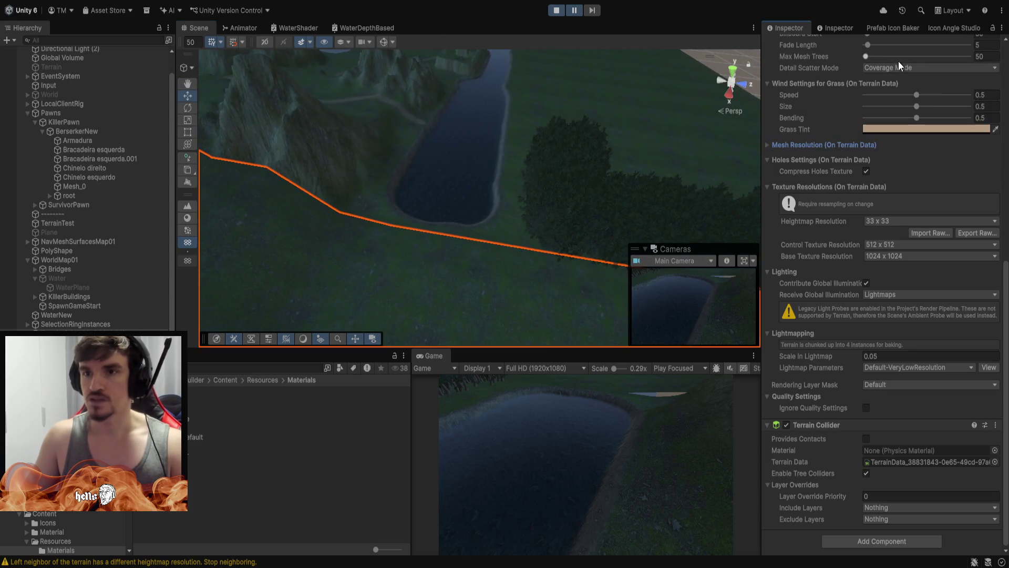
# Set the new tile's Terrain Width and Length to 150.
pyautogui.scroll(10, 887, 85)
pyautogui.scroll(-5, 841, 171)
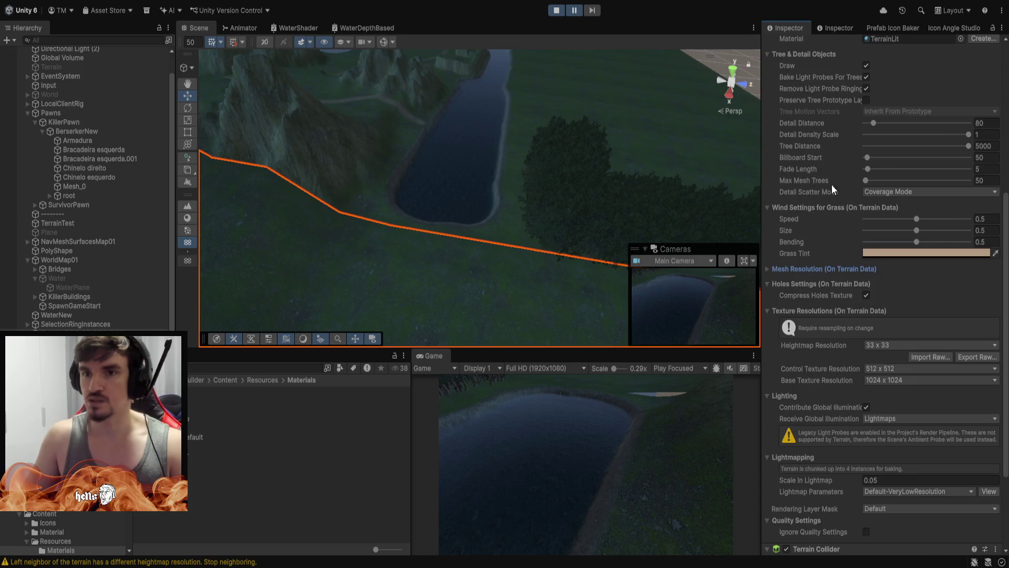
pyautogui.click(767, 269)
pyautogui.scroll(-2, 868, 247)
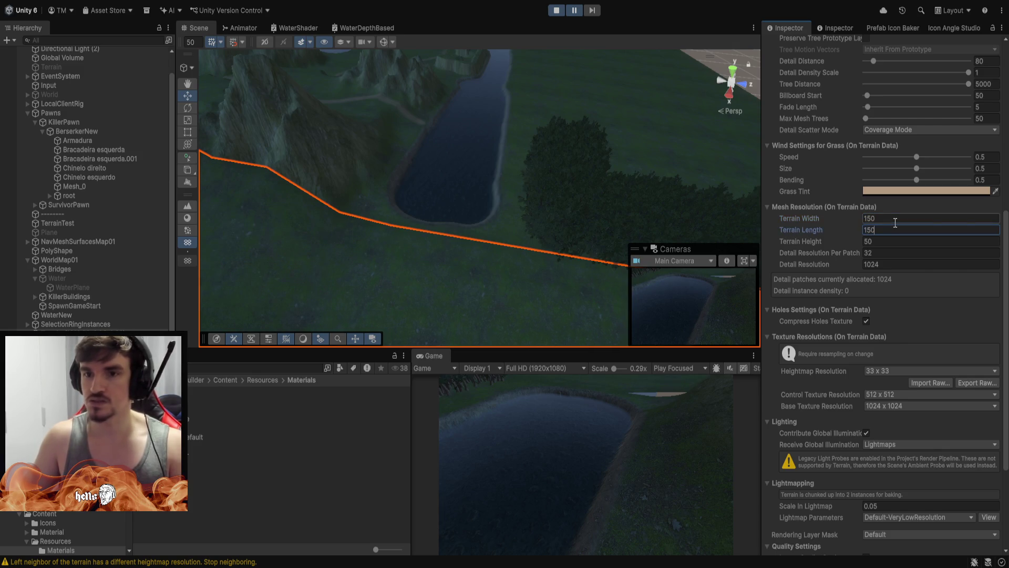
pyautogui.press('Return')
# Reset the tile's Position Y to 0.
pyautogui.moveTo(287, 121)
pyautogui.mouseDown()
pyautogui.moveTo(183, 98)
pyautogui.moveTo(397, 118)
pyautogui.mouseUp()
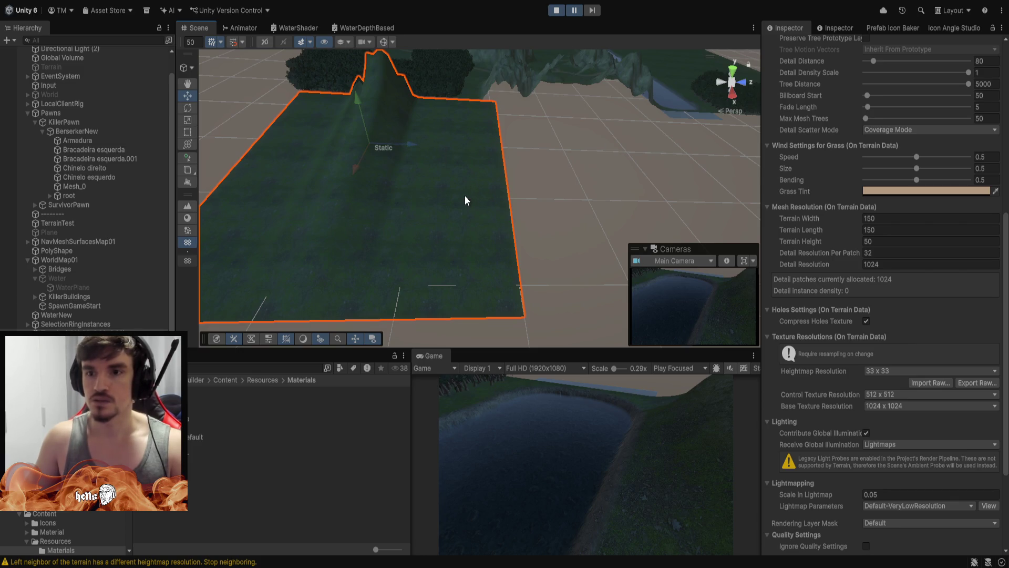
pyautogui.moveTo(554, 197)
pyautogui.mouseDown()
pyautogui.moveTo(657, 158)
pyautogui.moveTo(517, 198)
pyautogui.mouseUp()
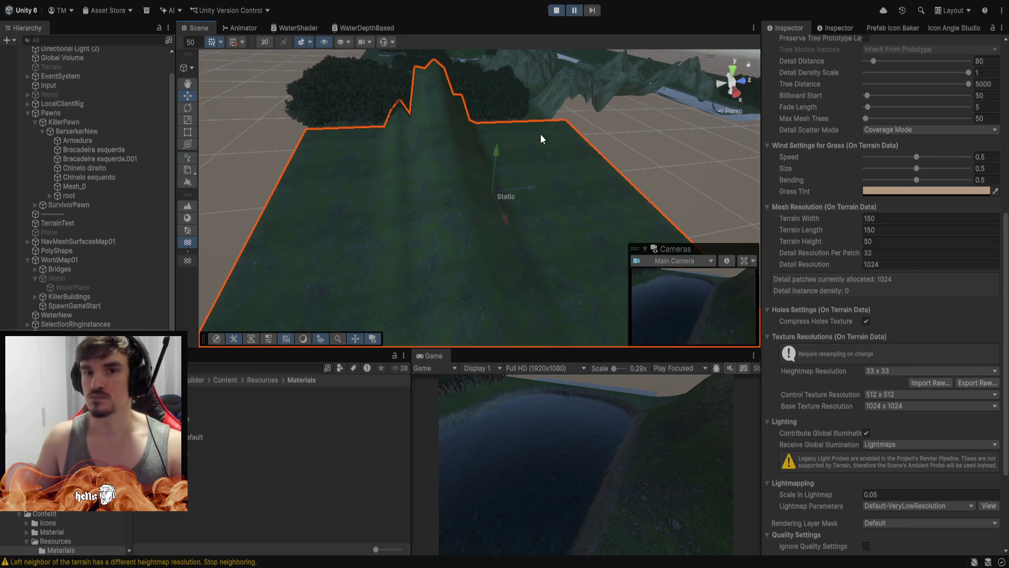
pyautogui.moveTo(542, 139)
pyautogui.mouseDown()
pyautogui.moveTo(584, 124)
pyautogui.moveTo(728, 113)
pyautogui.moveTo(222, 146)
pyautogui.moveTo(247, 148)
pyautogui.mouseUp()
pyautogui.scroll(10, 895, 206)
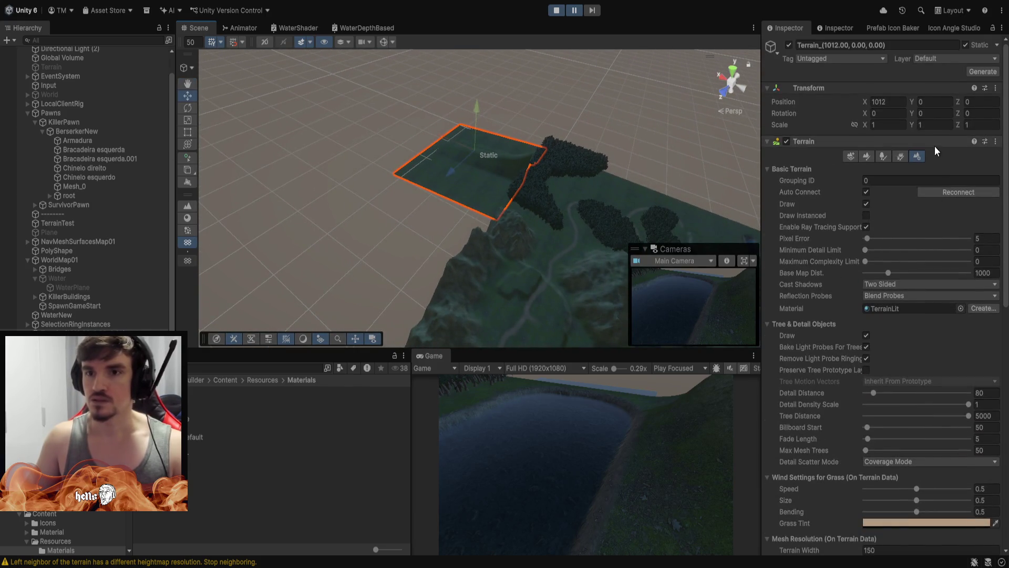
pyautogui.moveTo(915, 100); pyautogui.dragTo(580, 130)
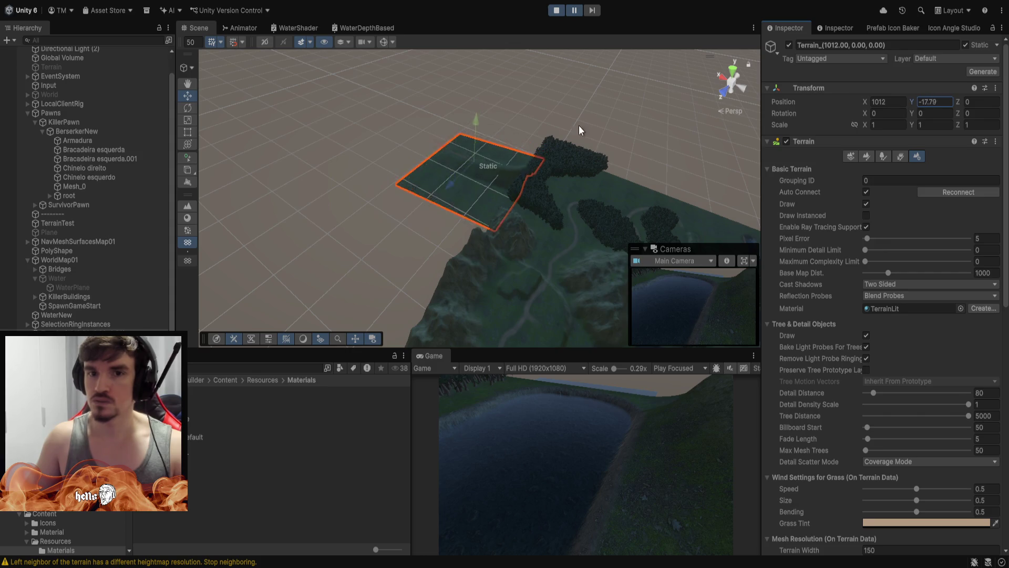
pyautogui.write('0')
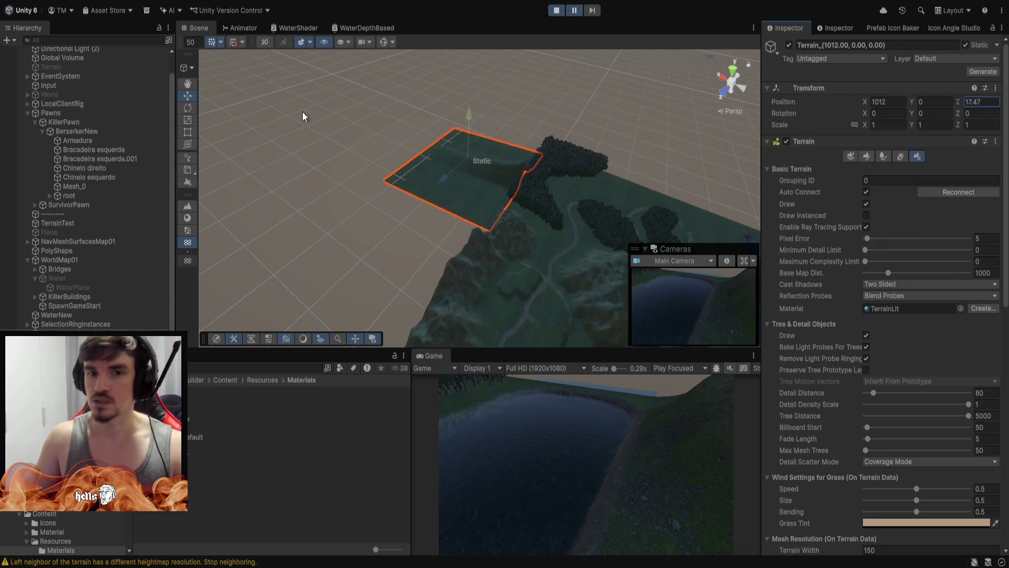
# Slide the tile along Z to about 233.9 beside the river and pick Set Height.
pyautogui.moveTo(303, 116)
pyautogui.mouseDown()
pyautogui.moveTo(526, 158)
pyautogui.moveTo(50, 196)
pyautogui.mouseUp()
pyautogui.moveTo(499, 128)
pyautogui.mouseDown()
pyautogui.moveTo(400, 174)
pyautogui.moveTo(316, 189)
pyautogui.moveTo(388, 189)
pyautogui.moveTo(380, 188)
pyautogui.mouseUp()
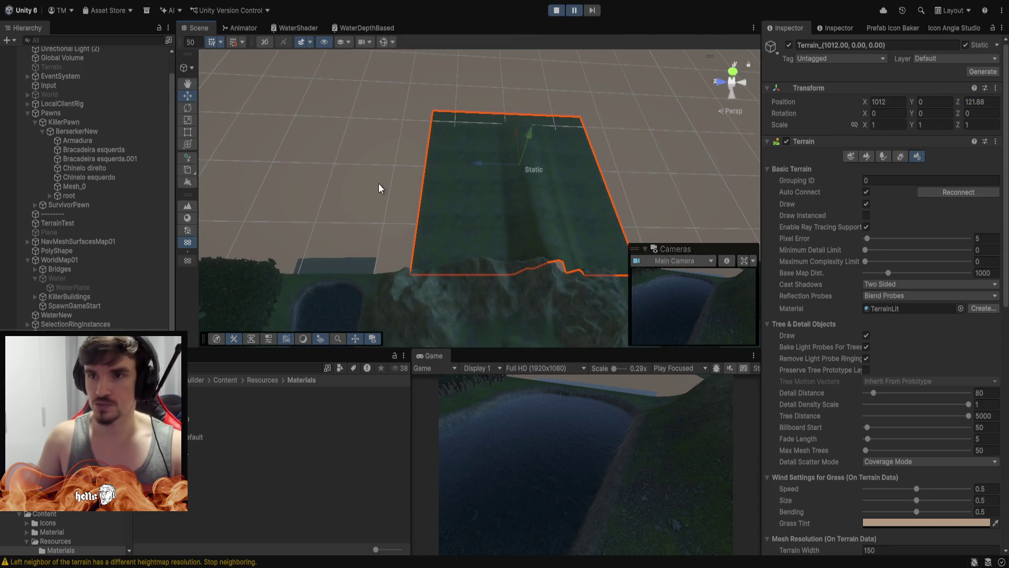
pyautogui.moveTo(970, 100); pyautogui.dragTo(795, 409)
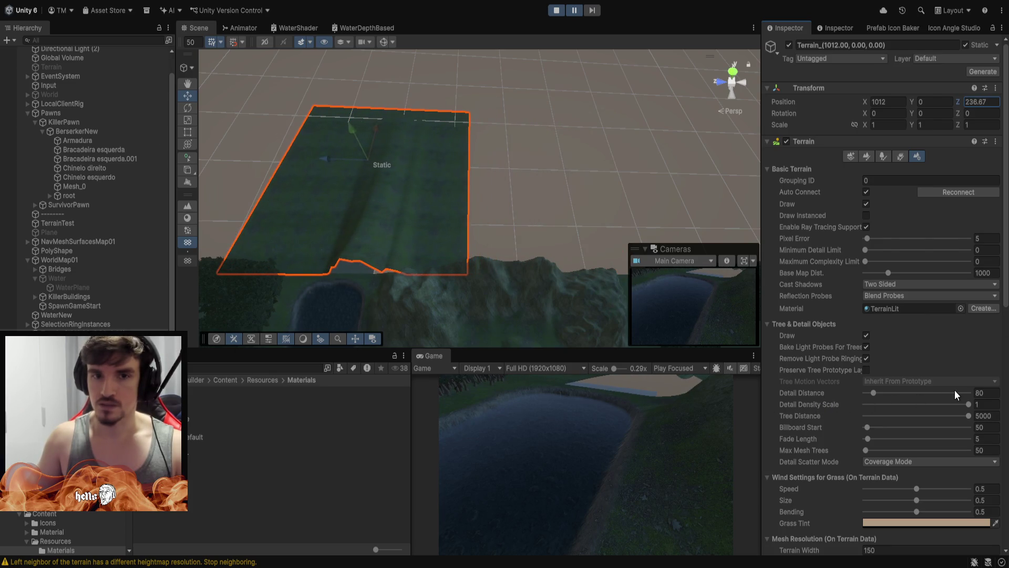
pyautogui.moveTo(573, 146)
pyautogui.mouseDown()
pyautogui.moveTo(452, 171)
pyautogui.moveTo(414, 160)
pyautogui.moveTo(620, 79)
pyautogui.moveTo(691, 109)
pyautogui.moveTo(752, 80)
pyautogui.moveTo(879, 107)
pyautogui.mouseUp()
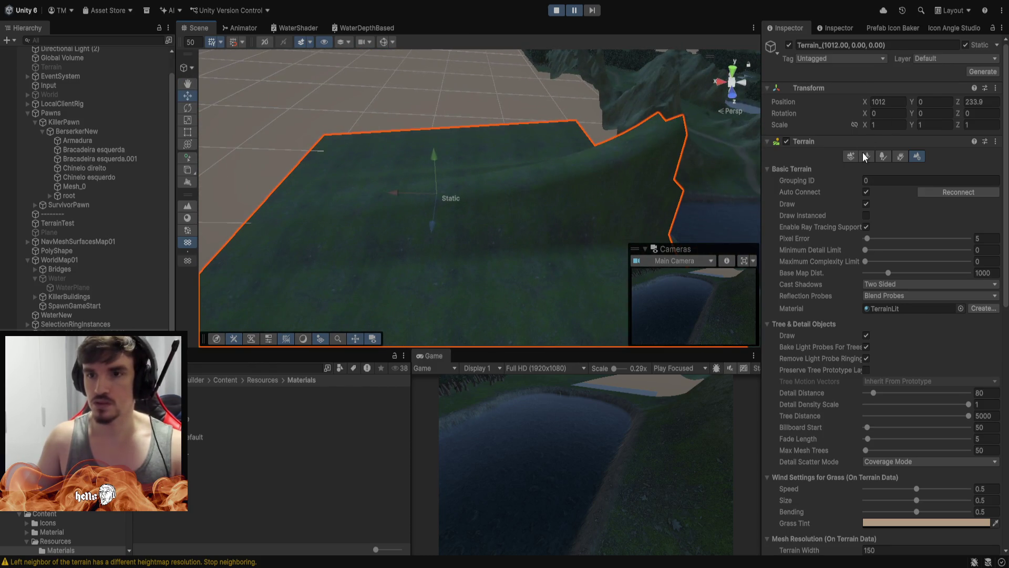
pyautogui.click(865, 156)
pyautogui.scroll(-5, 914, 332)
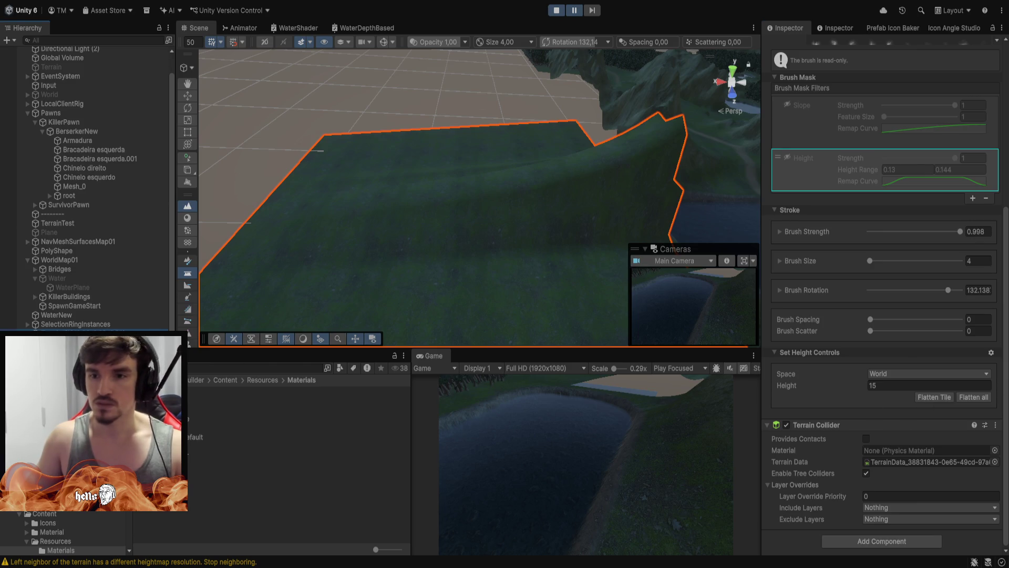
# Flatten the tile to height 15 and frame it to inspect across the water.
pyautogui.click(925, 398)
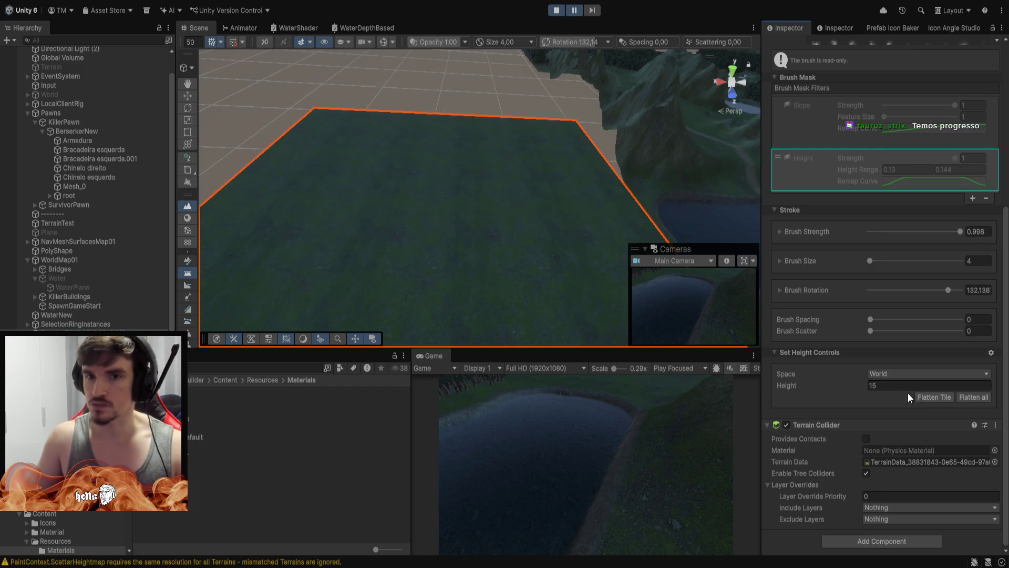
pyautogui.moveTo(549, 134)
pyautogui.mouseDown()
pyautogui.moveTo(741, 150)
pyautogui.moveTo(509, 68)
pyautogui.moveTo(192, 106)
pyautogui.moveTo(132, 87)
pyautogui.moveTo(187, 71)
pyautogui.moveTo(182, 61)
pyautogui.moveTo(203, 89)
pyautogui.mouseUp()
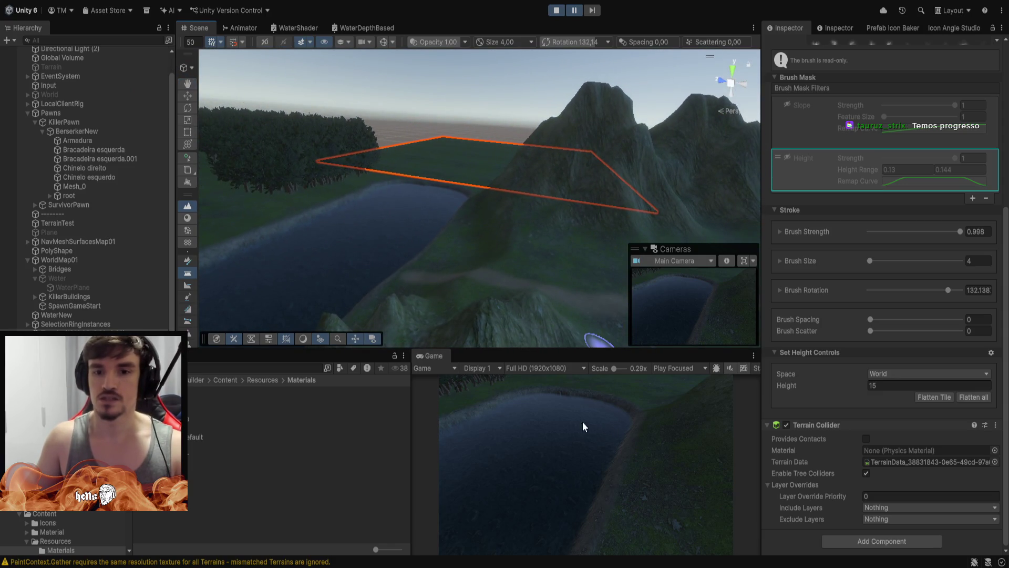
pyautogui.moveTo(489, 207)
pyautogui.mouseDown()
pyautogui.moveTo(500, 244)
pyautogui.moveTo(508, 163)
pyautogui.moveTo(597, 180)
pyautogui.moveTo(253, 216)
pyautogui.mouseUp()
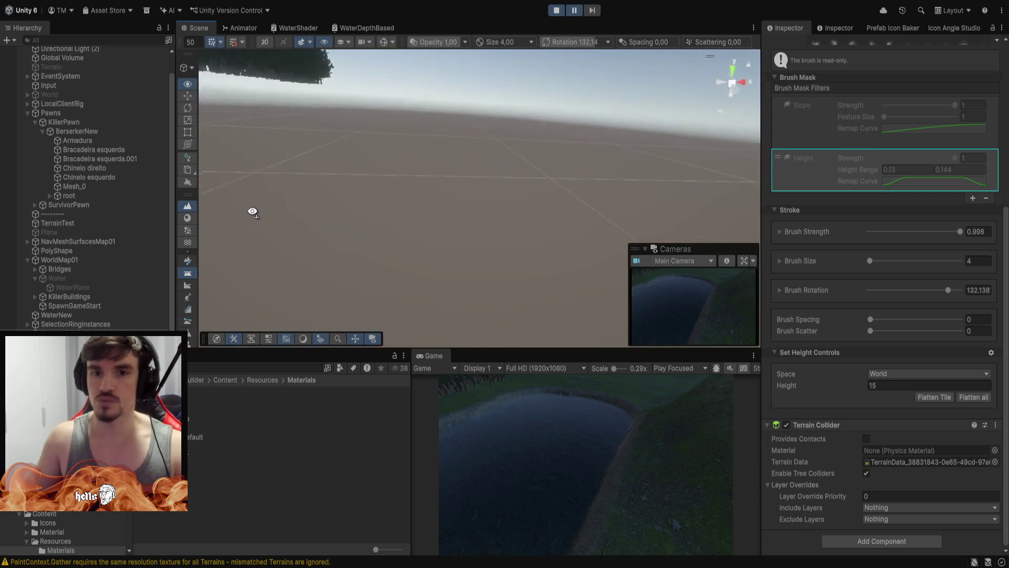
pyautogui.press('f')
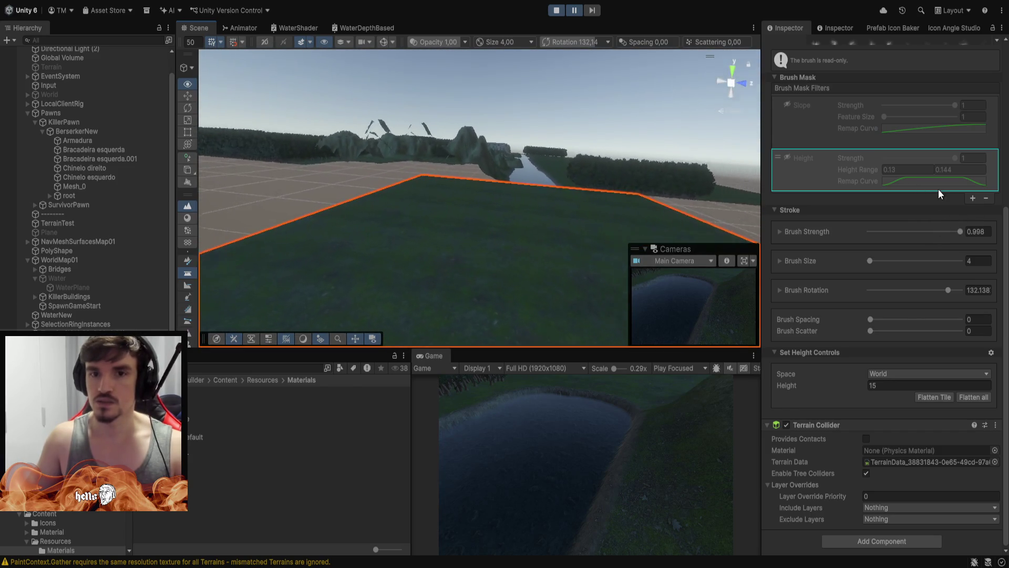
# Fly over the river terrain toward the pond, then maximize the Game view.
pyautogui.moveTo(582, 129)
pyautogui.mouseDown()
pyautogui.moveTo(525, 74)
pyautogui.moveTo(506, 91)
pyautogui.moveTo(581, 218)
pyautogui.moveTo(714, 216)
pyautogui.moveTo(683, 210)
pyautogui.mouseUp()
pyautogui.moveTo(39, 267)
pyautogui.mouseDown()
pyautogui.moveTo(190, 245)
pyautogui.moveTo(79, 336)
pyautogui.moveTo(976, 430)
pyautogui.moveTo(750, 405)
pyautogui.moveTo(778, 341)
pyautogui.moveTo(806, 336)
pyautogui.moveTo(803, 374)
pyautogui.moveTo(801, 365)
pyautogui.moveTo(35, 316)
pyautogui.moveTo(84, 260)
pyautogui.moveTo(99, 205)
pyautogui.moveTo(27, 226)
pyautogui.moveTo(850, 186)
pyautogui.moveTo(532, 198)
pyautogui.moveTo(547, 162)
pyautogui.moveTo(461, 121)
pyautogui.moveTo(473, 135)
pyautogui.moveTo(340, 237)
pyautogui.moveTo(349, 234)
pyautogui.moveTo(304, 248)
pyautogui.moveTo(326, 236)
pyautogui.mouseUp()
pyautogui.moveTo(944, 229); pyautogui.dragTo(252, 239)
pyautogui.moveTo(568, 165); pyautogui.dragTo(355, 152)
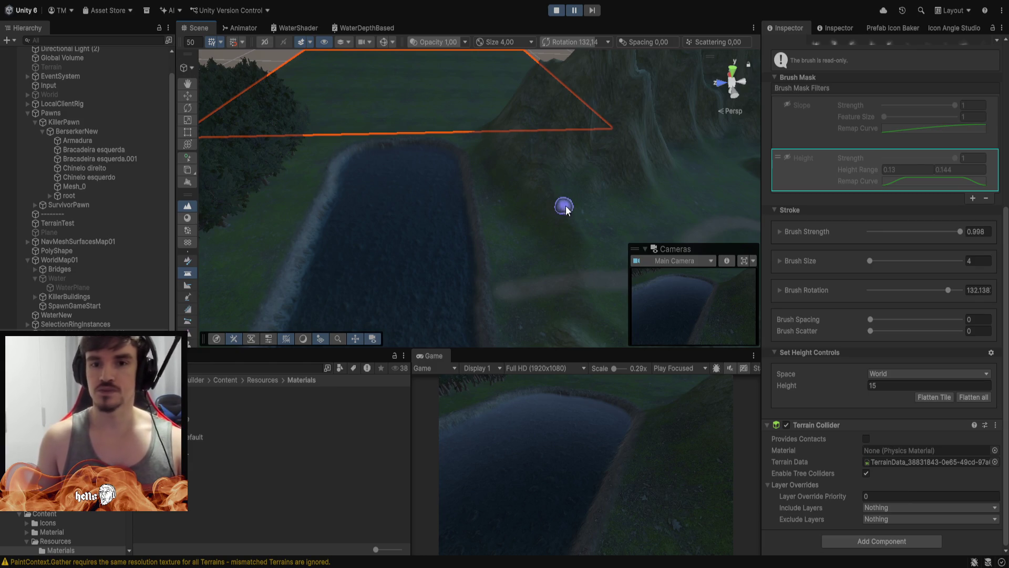
pyautogui.moveTo(566, 206)
pyautogui.mouseDown()
pyautogui.moveTo(505, 176)
pyautogui.moveTo(531, 331)
pyautogui.mouseUp()
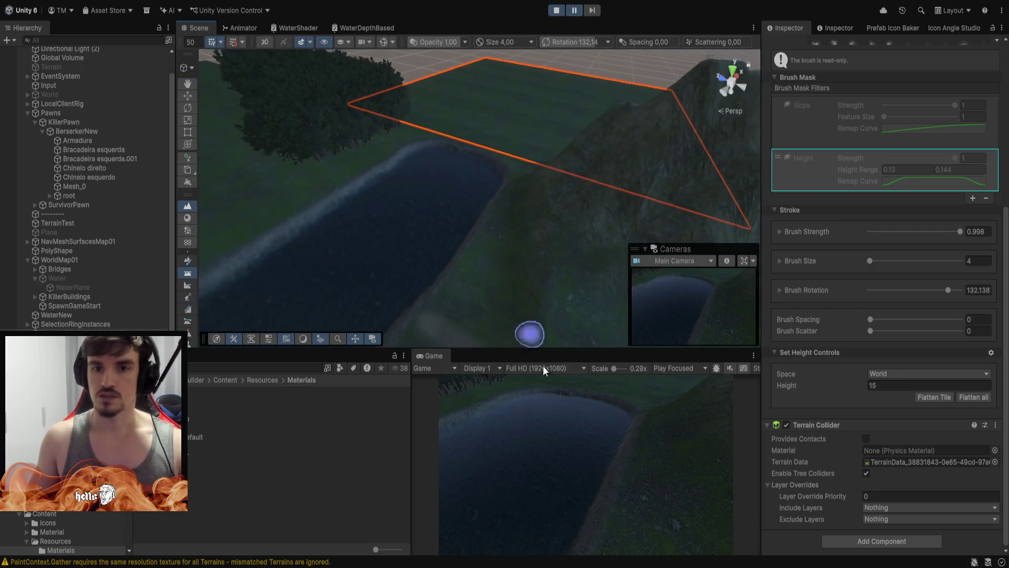
pyautogui.doubleClick(433, 355)
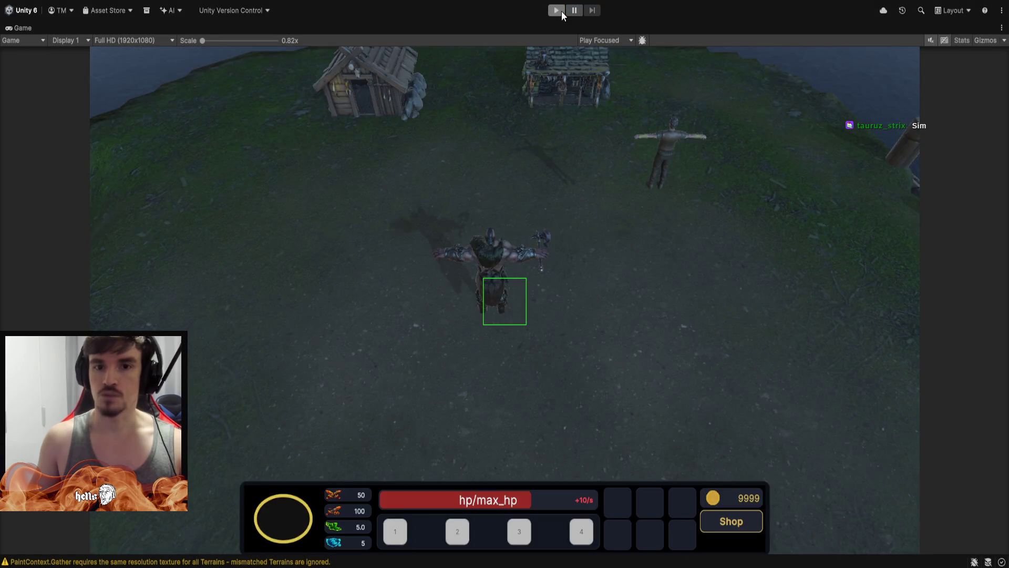
# Restore the editor layout and orbit the Scene view toward the hills.
pyautogui.doubleClick(23, 27)
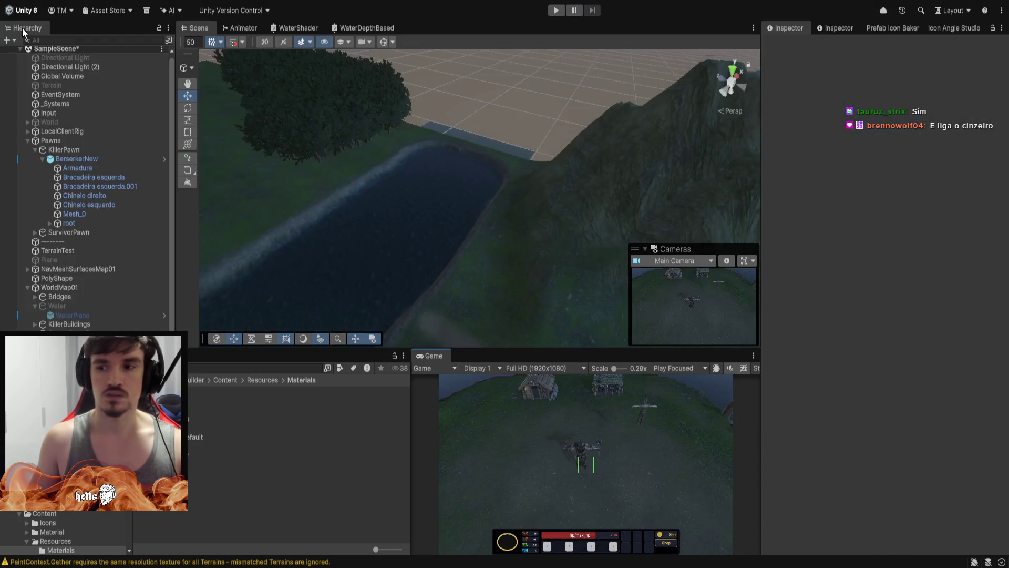
pyautogui.moveTo(537, 235)
pyautogui.mouseDown()
pyautogui.moveTo(608, 154)
pyautogui.moveTo(508, 116)
pyautogui.moveTo(832, 209)
pyautogui.moveTo(711, 112)
pyautogui.moveTo(950, 174)
pyautogui.moveTo(909, 174)
pyautogui.mouseUp()
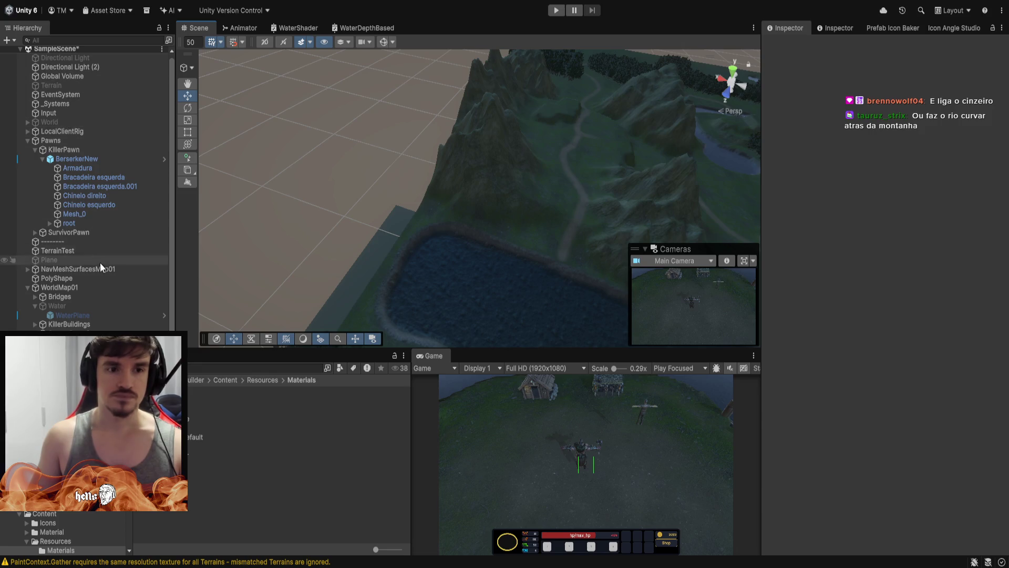
# Create a neighbor terrain from TerrainTest in the empty space beside it.
pyautogui.click(81, 250)
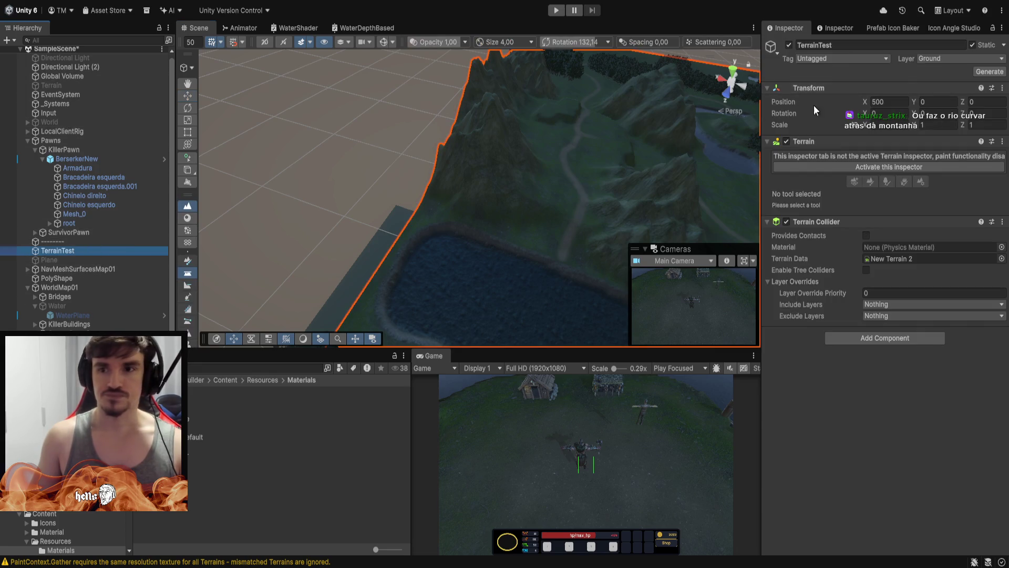
pyautogui.click(901, 167)
pyautogui.click(854, 173)
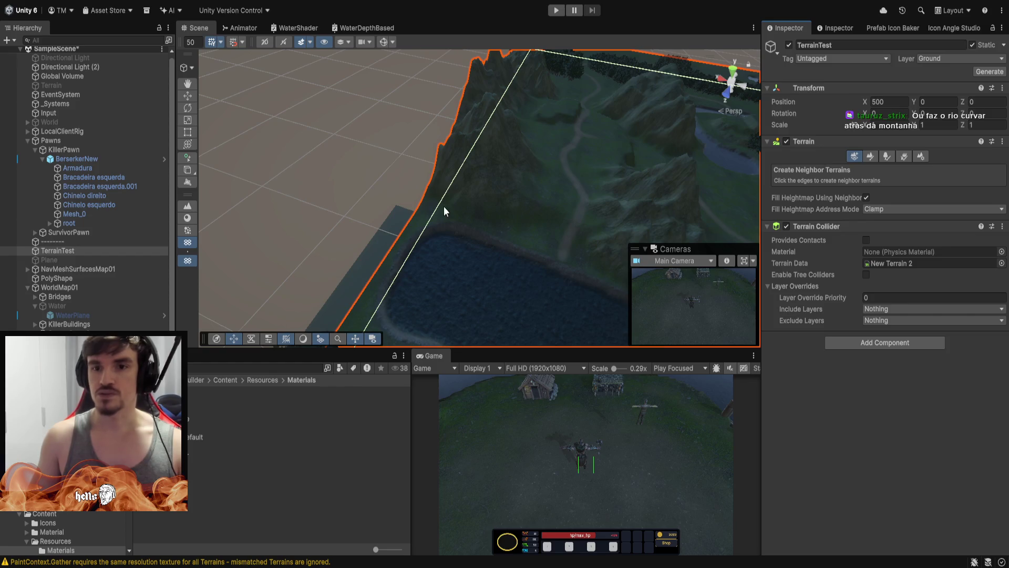
pyautogui.click(329, 232)
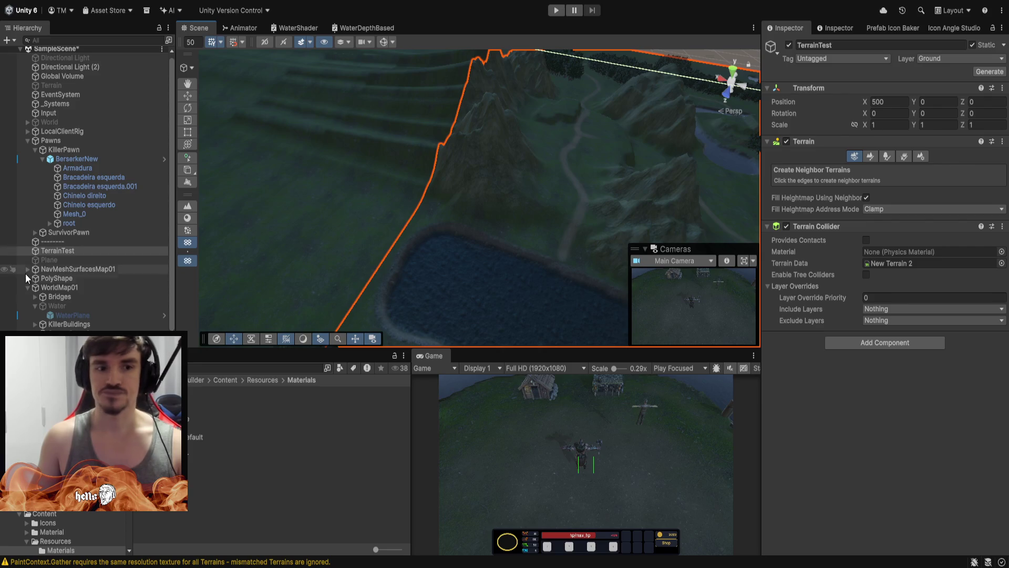
# Select the new terrain and activate its inspector to show the Set Height controls.
pyautogui.scroll(-1, 25, 274)
pyautogui.click(273, 247)
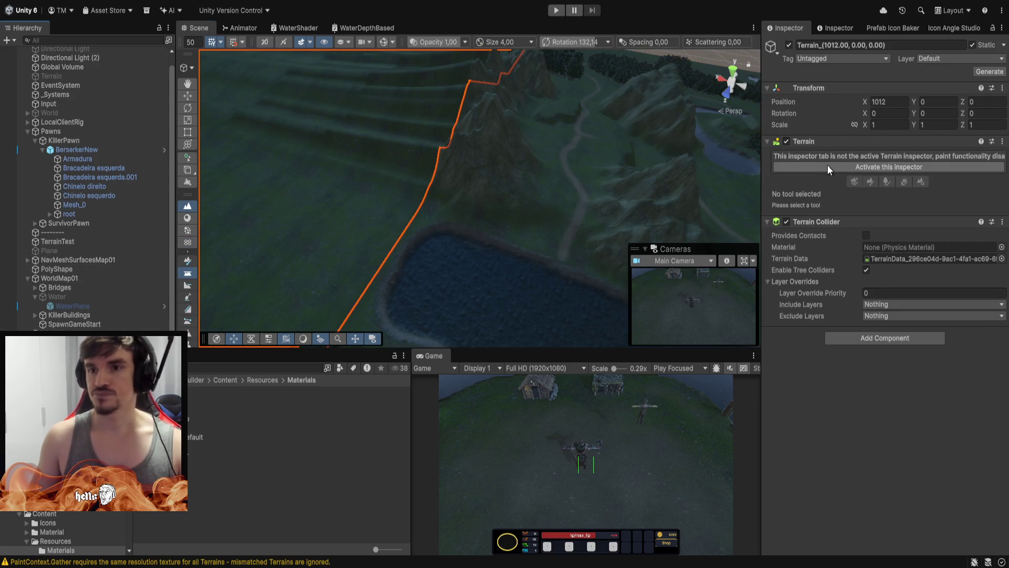
pyautogui.click(830, 166)
pyautogui.scroll(-5, 887, 426)
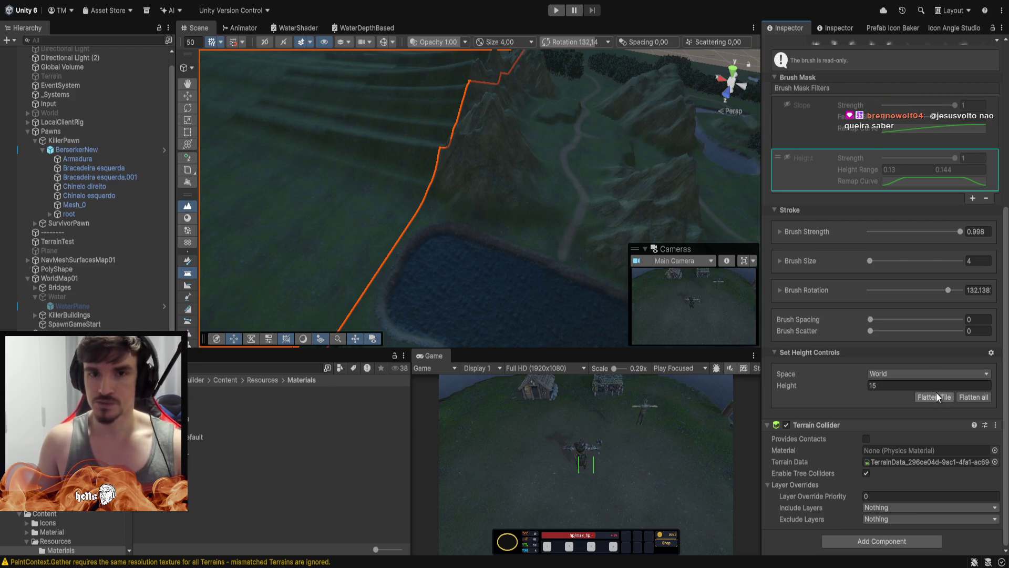
# Flatten the new tile and set its Heightmap Resolution to 33 x 33.
pyautogui.click(936, 394)
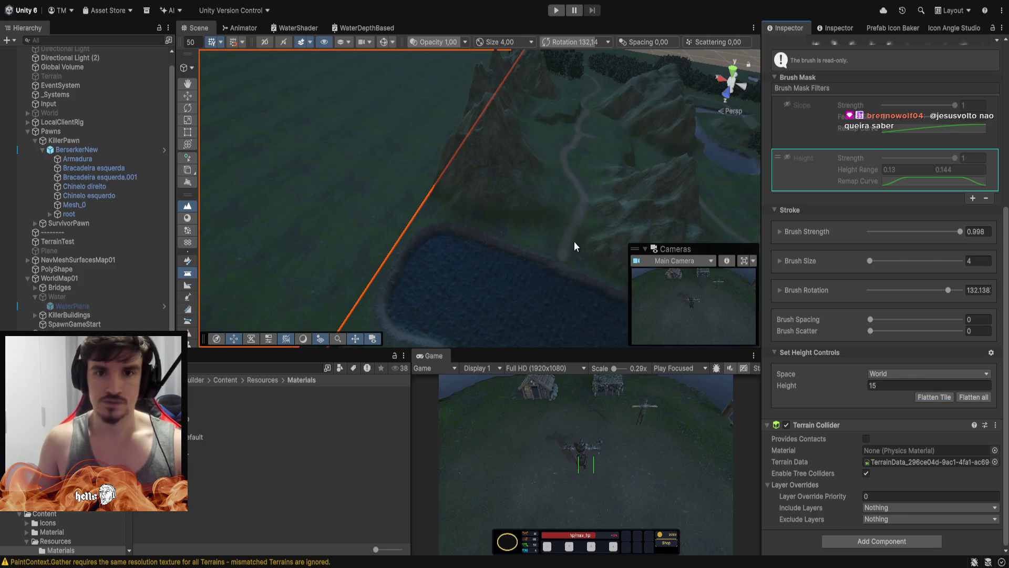
pyautogui.scroll(5, 908, 378)
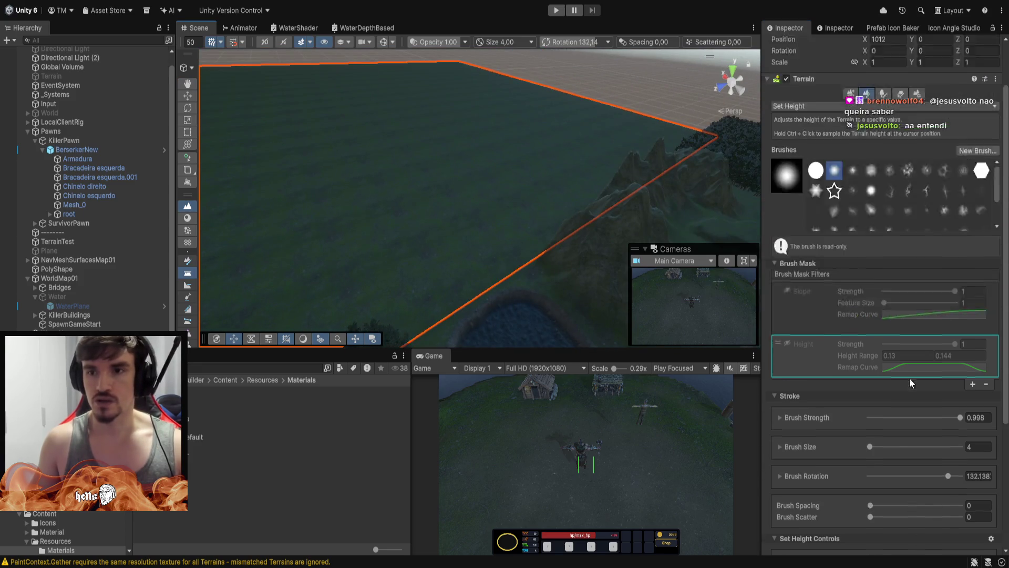
pyautogui.scroll(3, 910, 362)
pyautogui.click(918, 156)
pyautogui.scroll(-10, 903, 348)
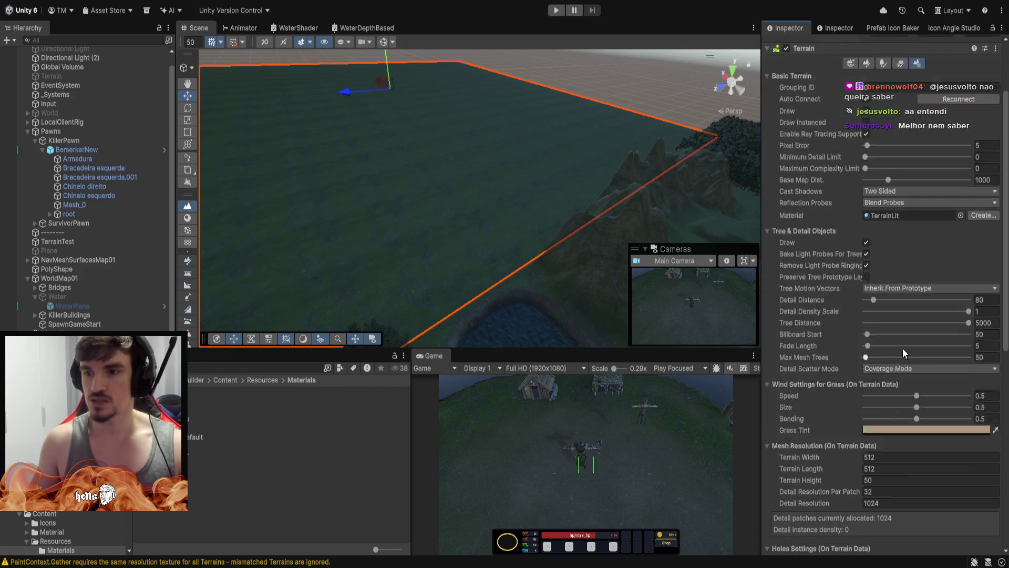
pyautogui.scroll(-3, 866, 419)
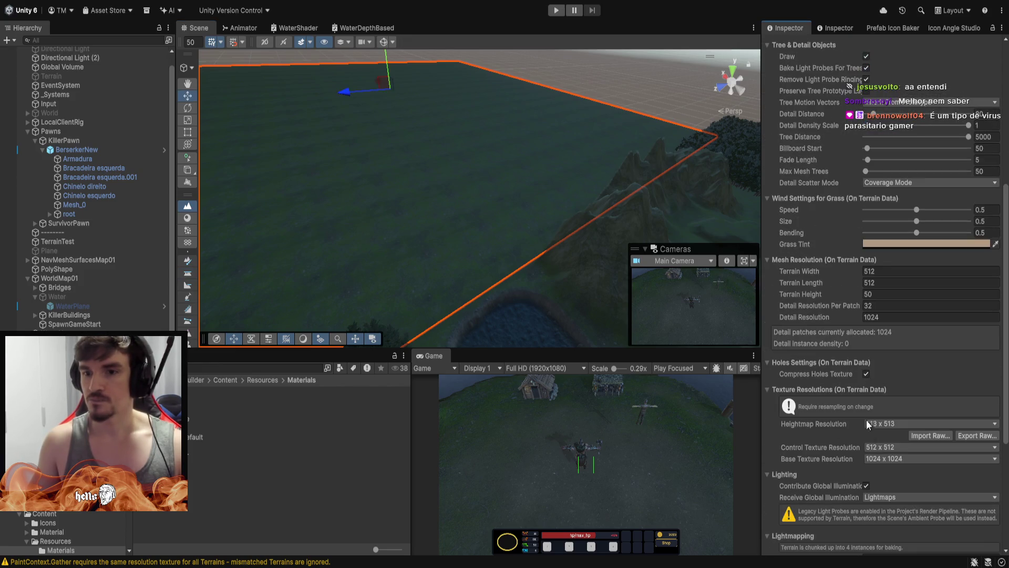
pyautogui.click(877, 423)
pyautogui.click(878, 382)
pyautogui.write('100')
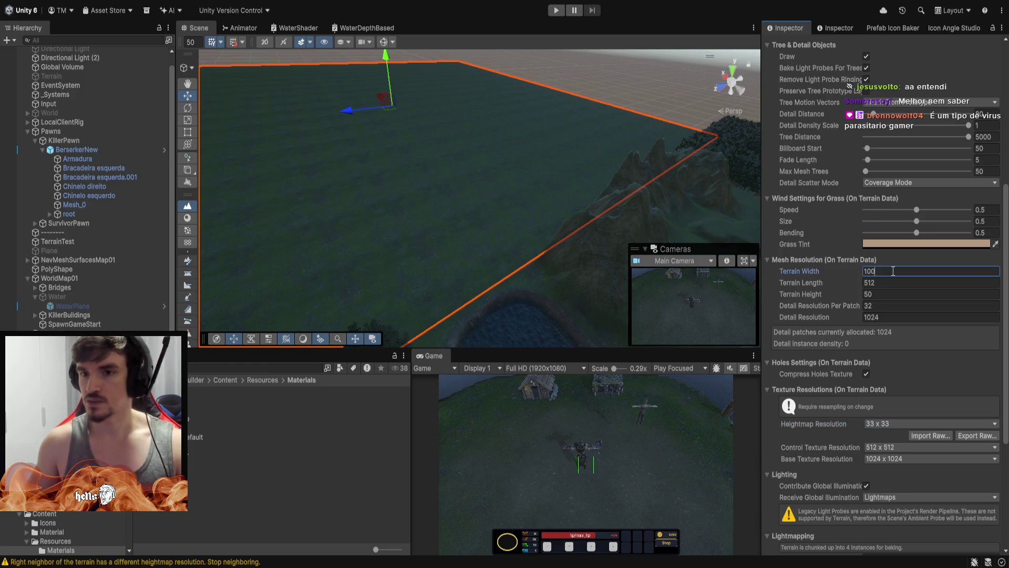
# Set Terrain Width and Length to 100, then frame and orbit toward the lake.
pyautogui.press('Tab')
pyautogui.write('1')
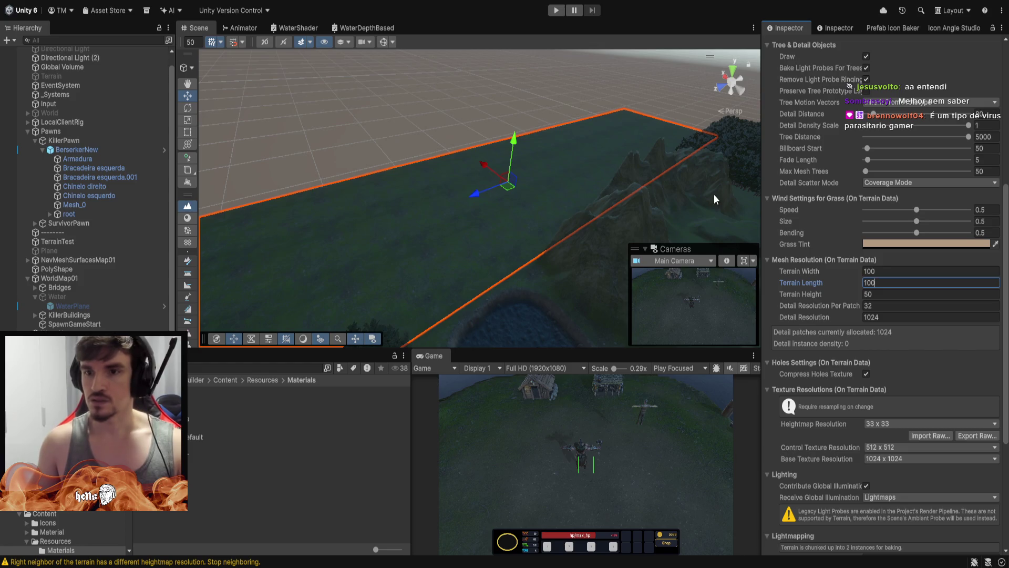
pyautogui.click(876, 294)
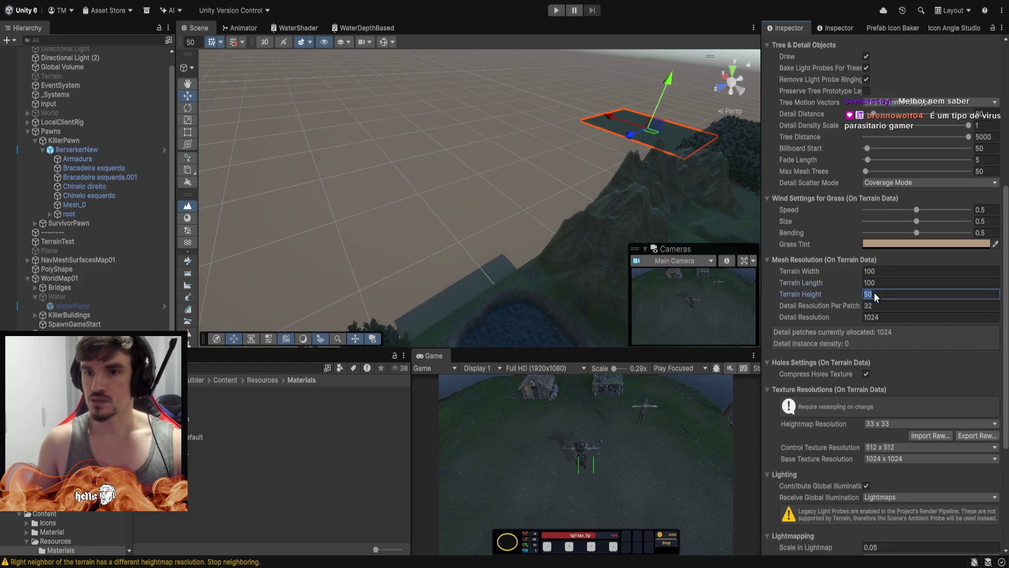
pyautogui.click(631, 138)
pyautogui.press('f')
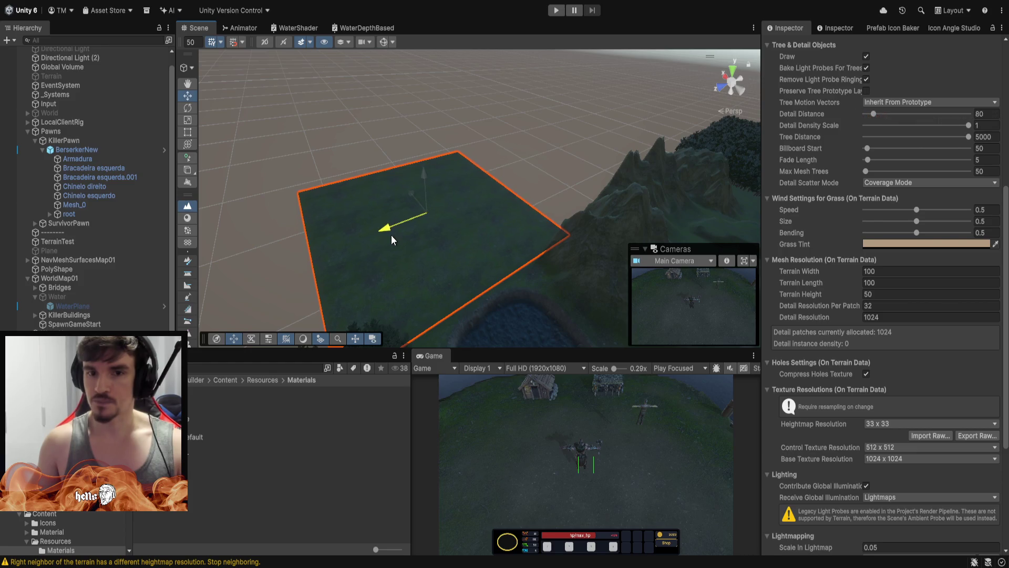
pyautogui.click(585, 135)
pyautogui.moveTo(561, 139)
pyautogui.mouseDown()
pyautogui.moveTo(653, 208)
pyautogui.moveTo(543, 203)
pyautogui.moveTo(361, 161)
pyautogui.moveTo(621, 185)
pyautogui.moveTo(324, 68)
pyautogui.moveTo(354, 129)
pyautogui.moveTo(449, 126)
pyautogui.moveTo(430, 98)
pyautogui.moveTo(335, 99)
pyautogui.mouseUp()
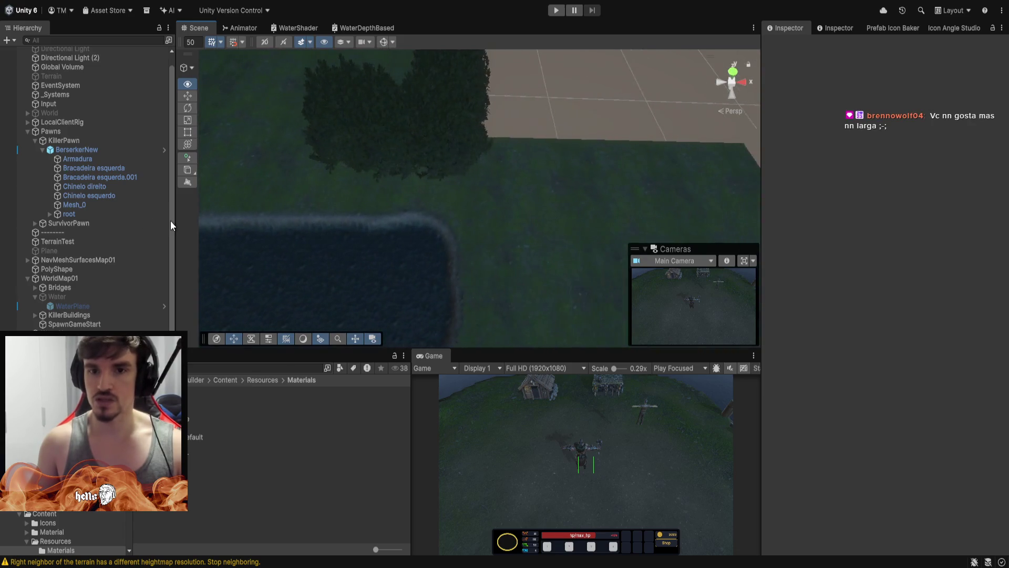
# Select TerrainTest and activate its Terrain inspector to show the Set Height settings.
pyautogui.moveTo(170, 220)
pyautogui.mouseDown()
pyautogui.moveTo(209, 211)
pyautogui.moveTo(199, 211)
pyautogui.mouseUp()
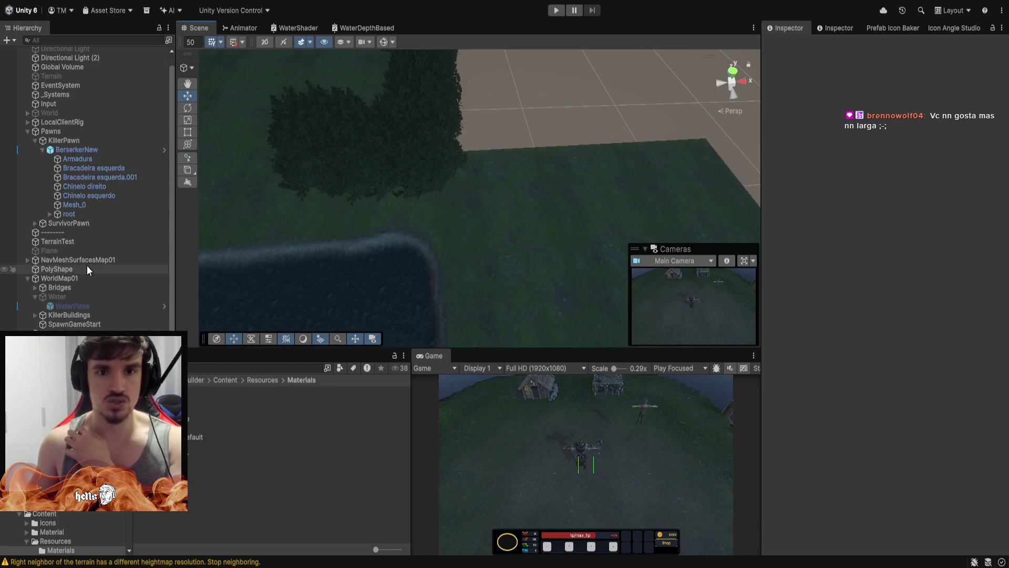
pyautogui.click(58, 241)
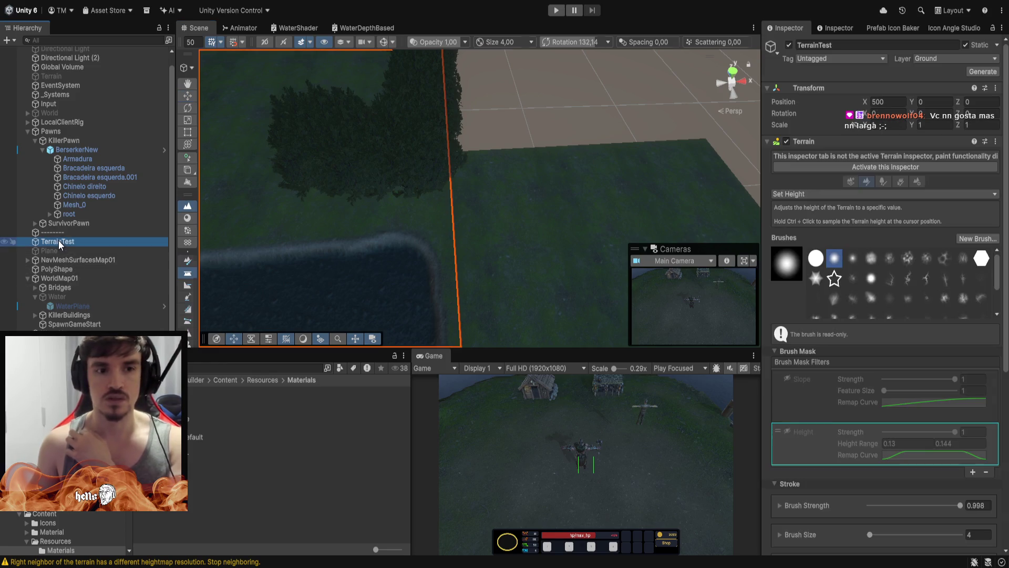
pyautogui.click(856, 171)
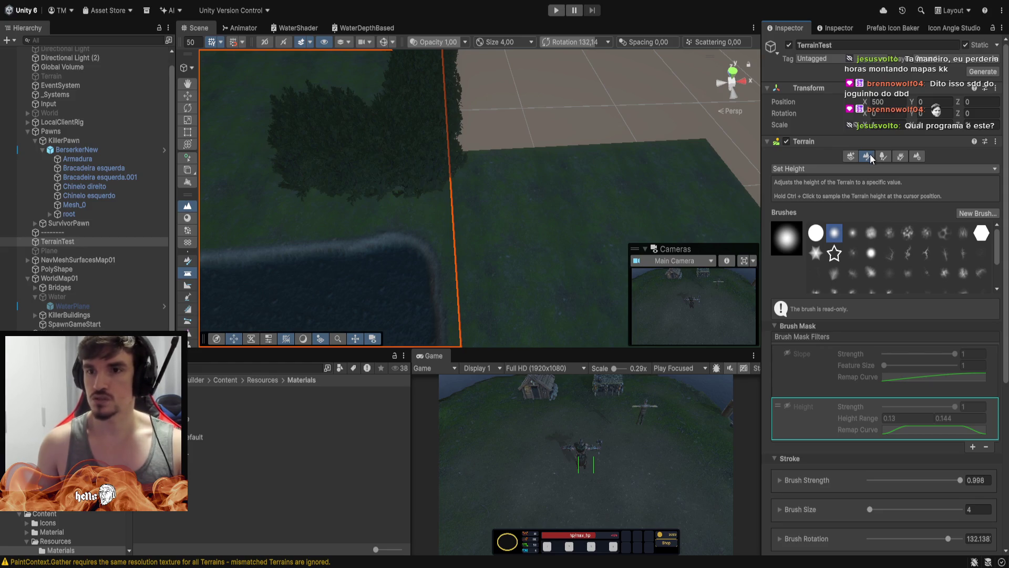
# Select Terrain_(1012), activate its inspector and switch to the Paint Trees tool.
pyautogui.click(865, 155)
pyautogui.click(882, 157)
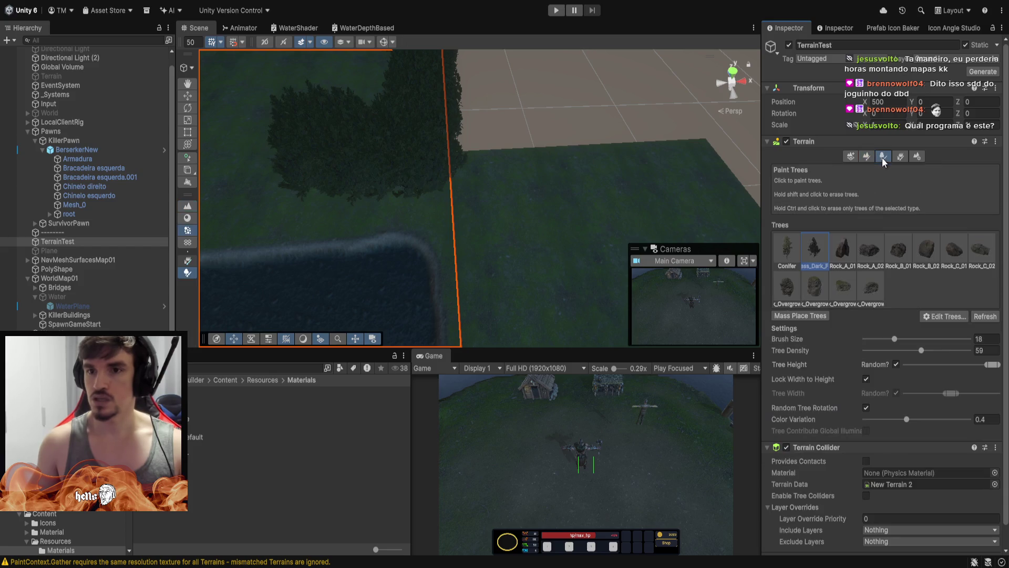
pyautogui.click(487, 176)
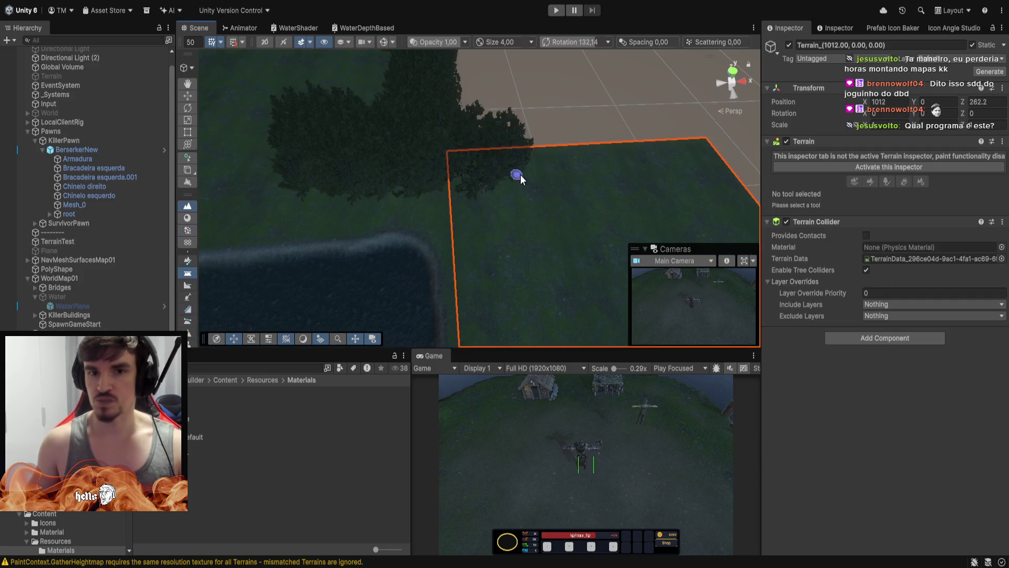
pyautogui.click(879, 169)
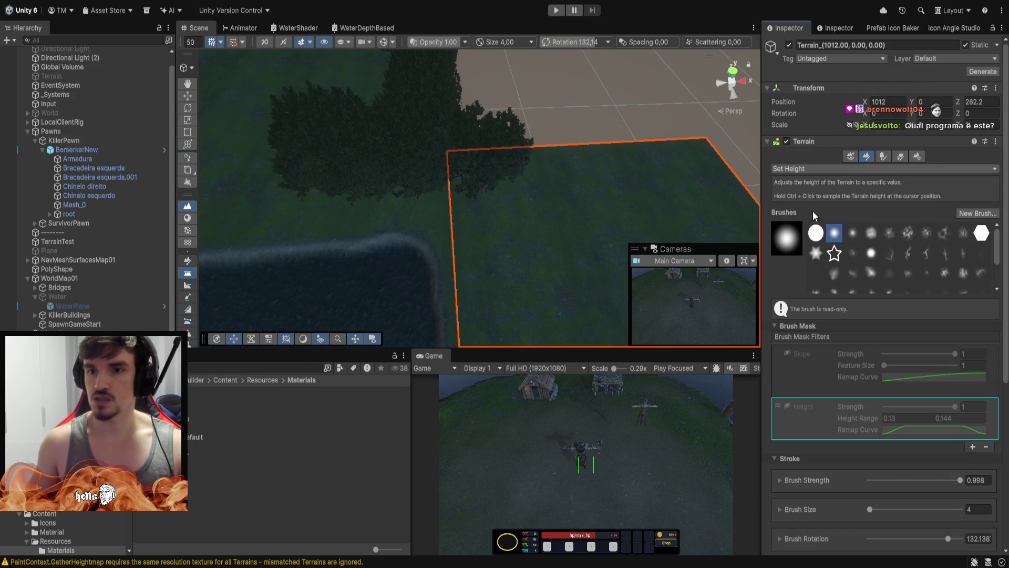
pyautogui.click(883, 156)
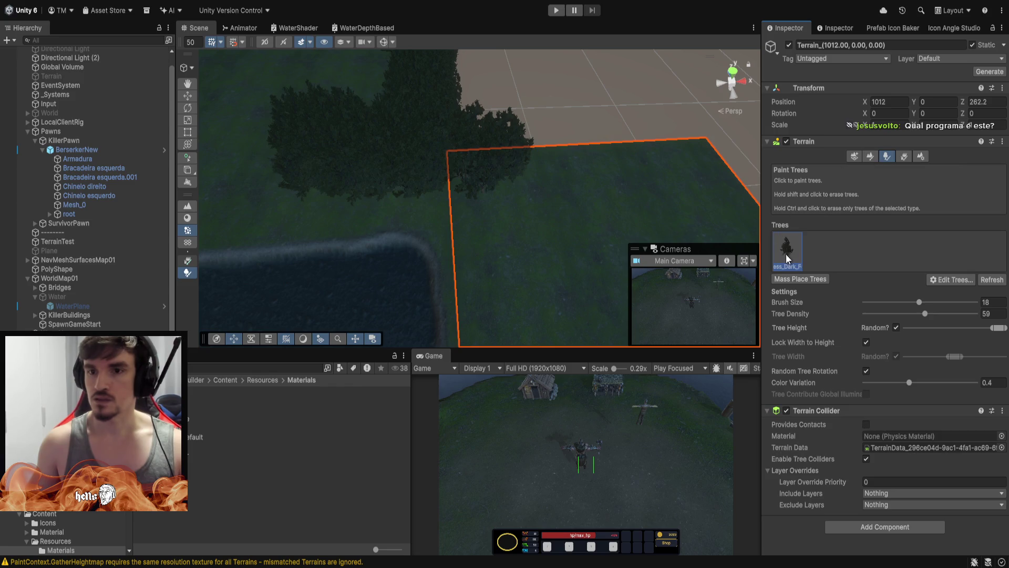
# Brush dense trees along the new terrain's top and left edges, joining the TerrainTest forest.
pyautogui.moveTo(541, 170); pyautogui.dragTo(725, 156)
pyautogui.moveTo(521, 181); pyautogui.dragTo(450, 180)
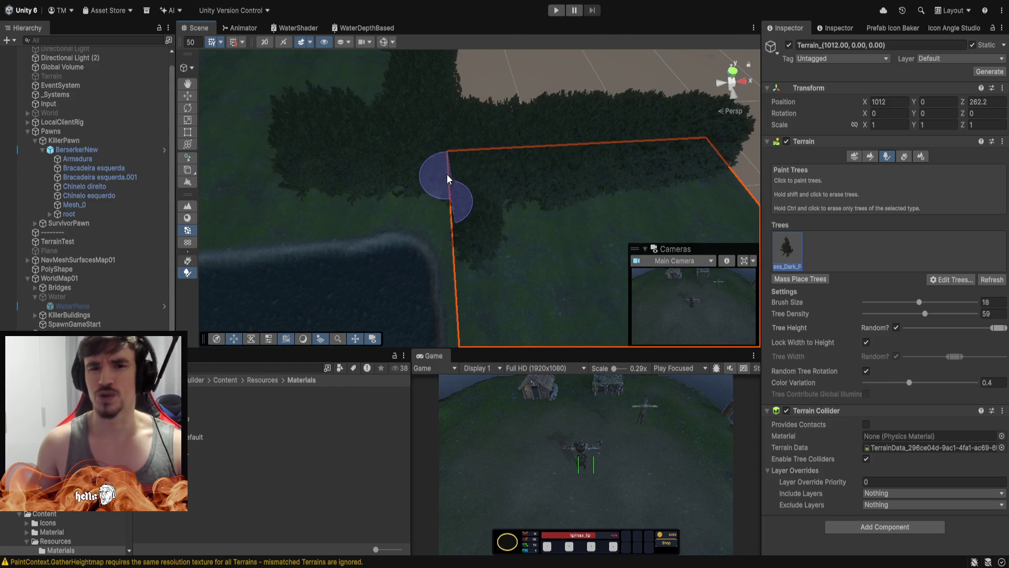
pyautogui.click(436, 181)
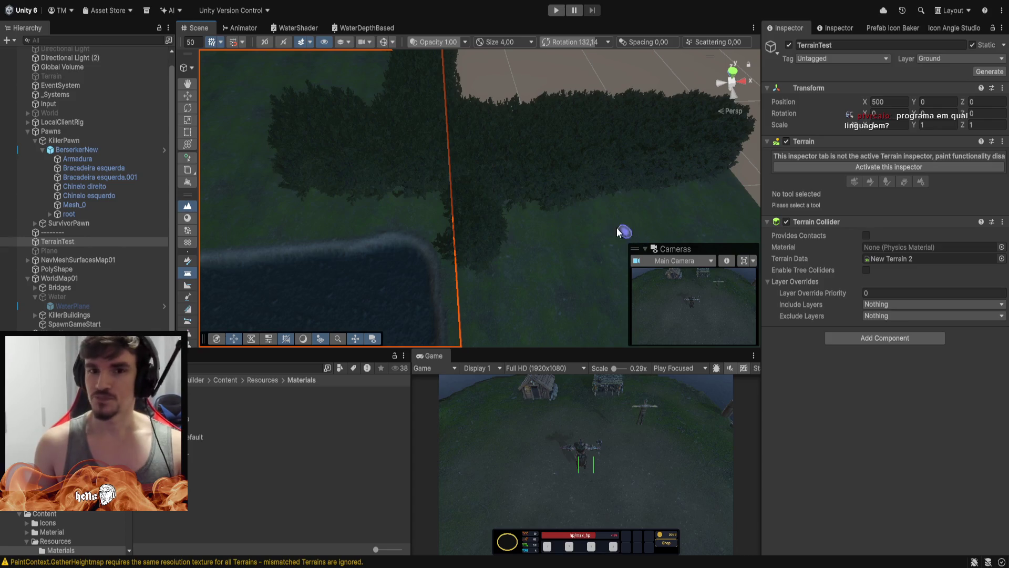
pyautogui.moveTo(619, 231)
pyautogui.mouseDown()
pyautogui.moveTo(463, 180)
pyautogui.moveTo(523, 151)
pyautogui.moveTo(602, 158)
pyautogui.moveTo(255, 87)
pyautogui.moveTo(507, 165)
pyautogui.moveTo(590, 101)
pyautogui.moveTo(591, 45)
pyautogui.moveTo(528, 67)
pyautogui.moveTo(513, 126)
pyautogui.moveTo(389, 233)
pyautogui.moveTo(437, 221)
pyautogui.moveTo(491, 184)
pyautogui.moveTo(387, 196)
pyautogui.moveTo(426, 217)
pyautogui.moveTo(674, 157)
pyautogui.moveTo(534, 77)
pyautogui.moveTo(572, 75)
pyautogui.moveTo(548, 39)
pyautogui.moveTo(570, 49)
pyautogui.moveTo(483, 72)
pyautogui.moveTo(556, 65)
pyautogui.moveTo(574, 100)
pyautogui.moveTo(651, 90)
pyautogui.moveTo(633, 104)
pyautogui.moveTo(524, 109)
pyautogui.moveTo(554, 97)
pyautogui.moveTo(557, 303)
pyautogui.moveTo(735, 186)
pyautogui.mouseUp()
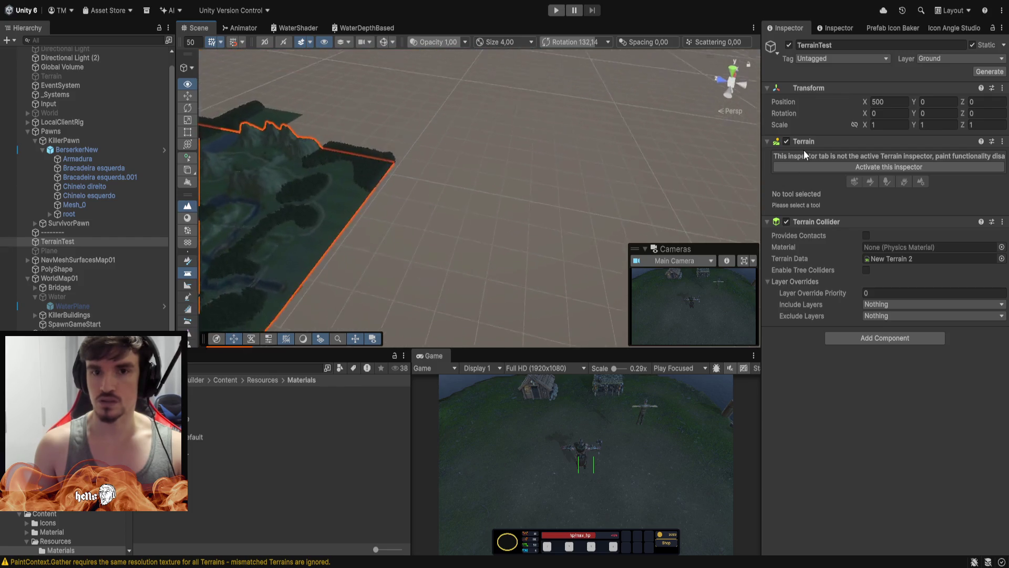
# Orbit up over the map after adjusting brush rotation and deselecting TerrainTest.
pyautogui.moveTo(803, 150)
pyautogui.mouseDown()
pyautogui.moveTo(842, 98)
pyautogui.moveTo(782, 181)
pyautogui.moveTo(747, 182)
pyautogui.moveTo(513, 111)
pyautogui.moveTo(540, 117)
pyautogui.moveTo(555, 117)
pyautogui.moveTo(549, 99)
pyautogui.moveTo(559, 109)
pyautogui.moveTo(539, 106)
pyautogui.moveTo(607, 103)
pyautogui.moveTo(578, 85)
pyautogui.mouseUp()
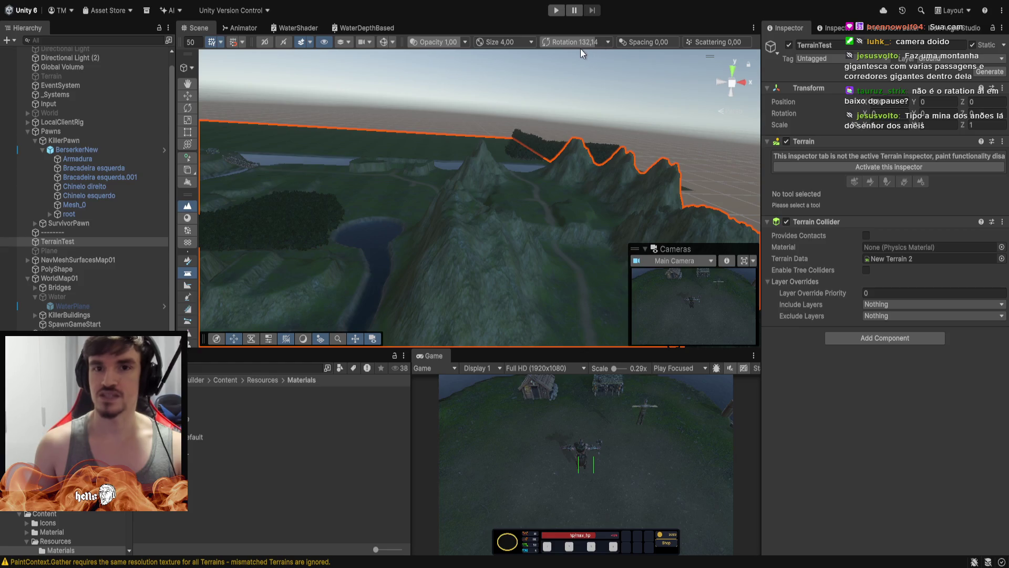
pyautogui.moveTo(555, 42)
pyautogui.mouseDown()
pyautogui.moveTo(533, 42)
pyautogui.moveTo(572, 41)
pyautogui.mouseUp()
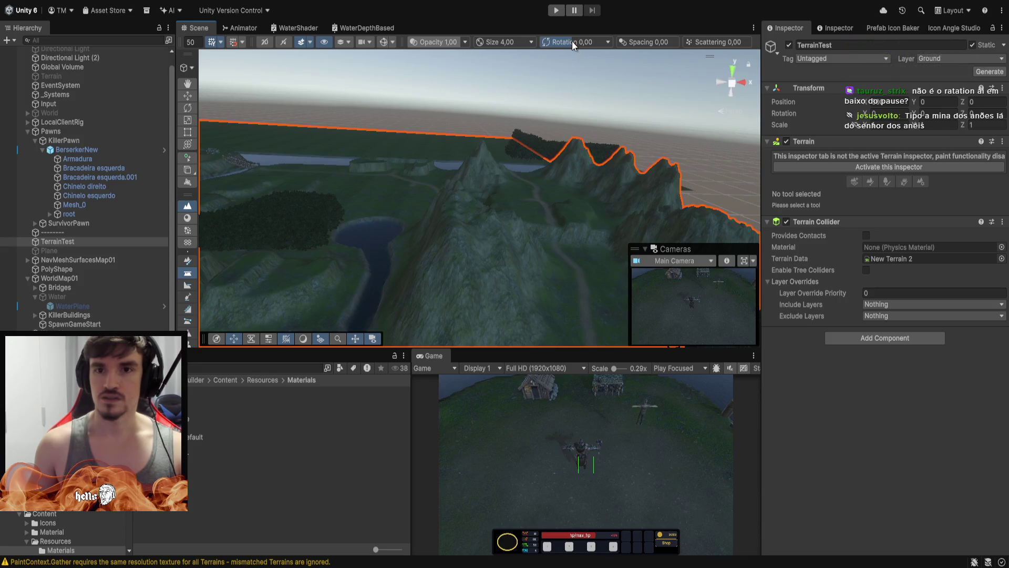
pyautogui.click(450, 100)
pyautogui.moveTo(545, 91)
pyautogui.mouseDown()
pyautogui.moveTo(584, 21)
pyautogui.moveTo(551, 203)
pyautogui.moveTo(429, 154)
pyautogui.moveTo(537, 70)
pyautogui.moveTo(507, 48)
pyautogui.moveTo(508, 38)
pyautogui.mouseUp()
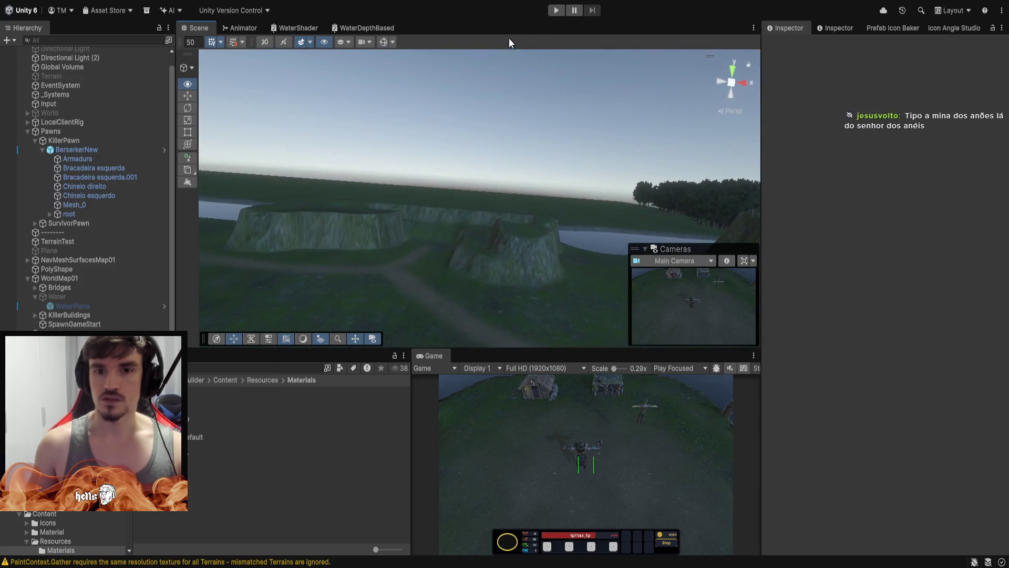
# Fly over the cliff, river and houses, pull back to an overview, then select TerrainTest.
pyautogui.press('Up')
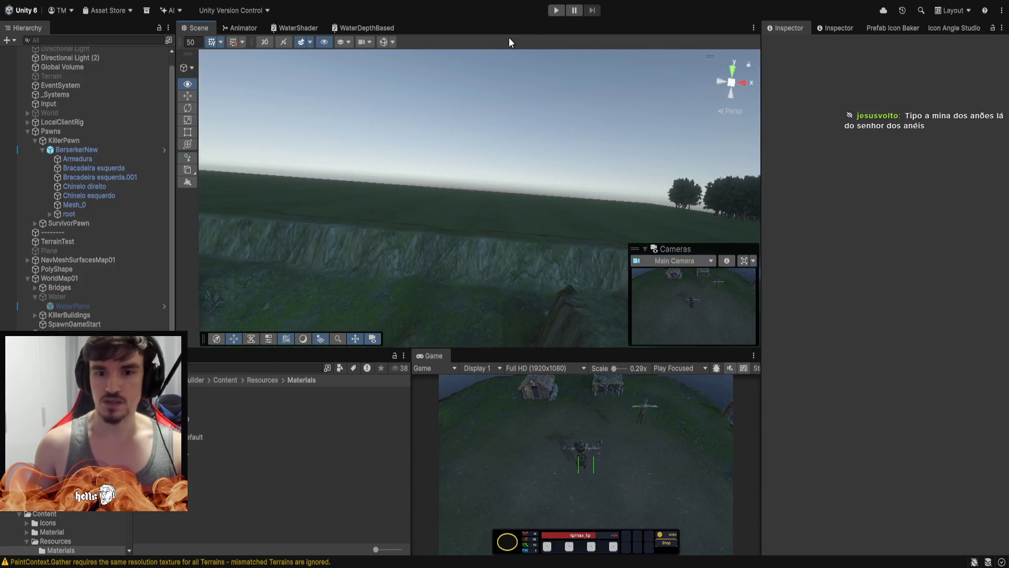
pyautogui.press('Up')
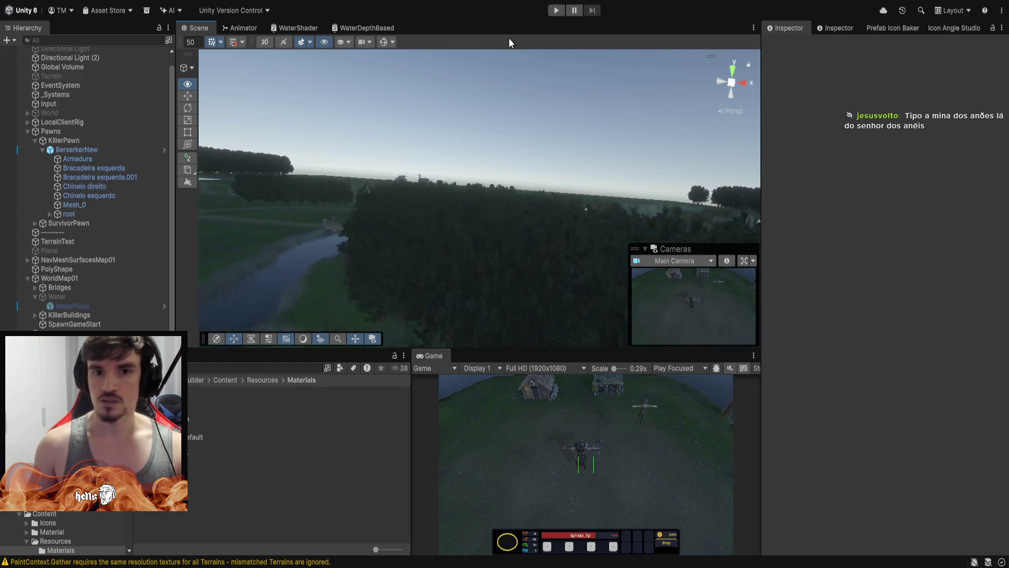
pyautogui.press('Up')
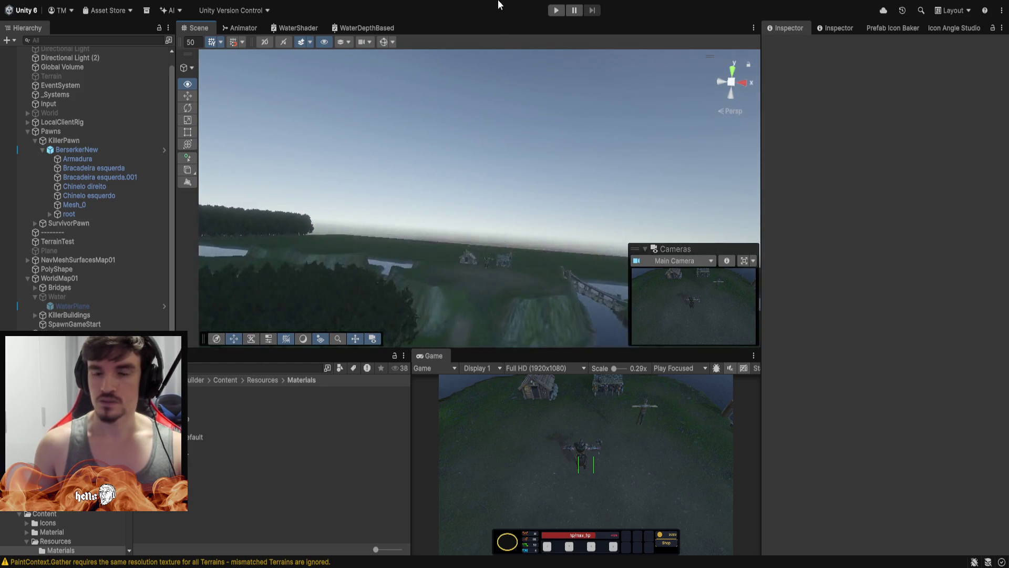
pyautogui.press('Up')
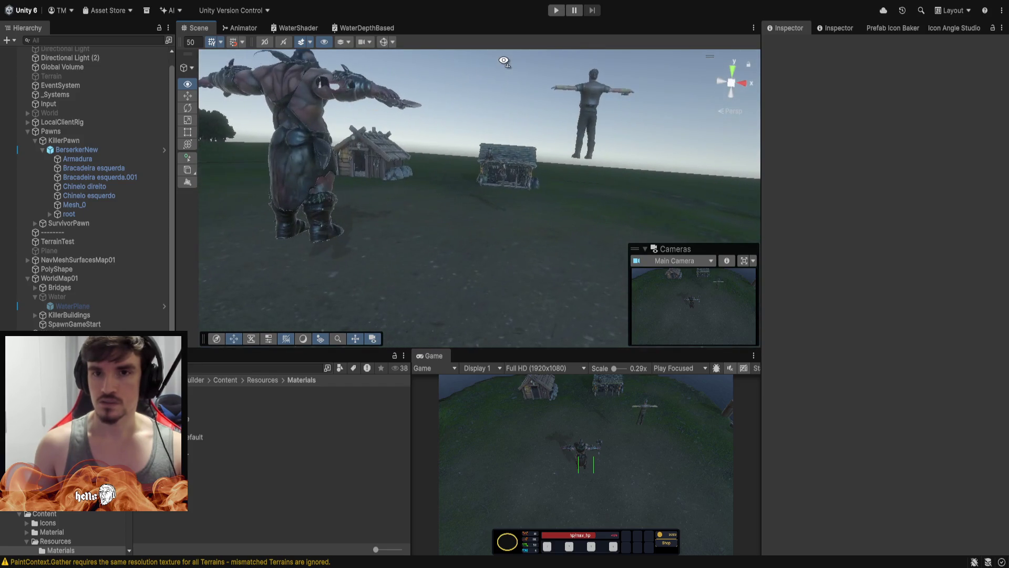
pyautogui.press('Up')
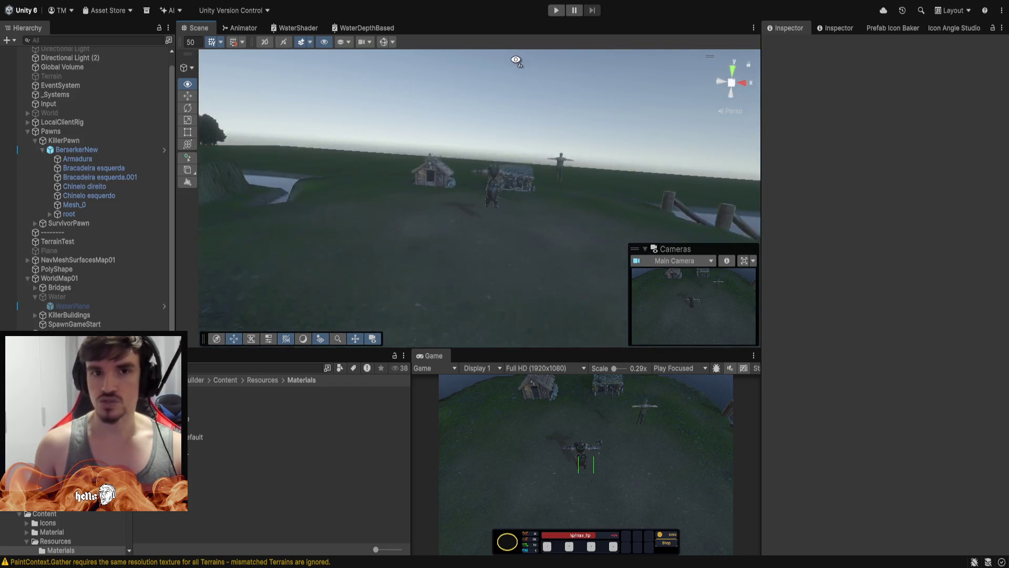
pyautogui.press('Down')
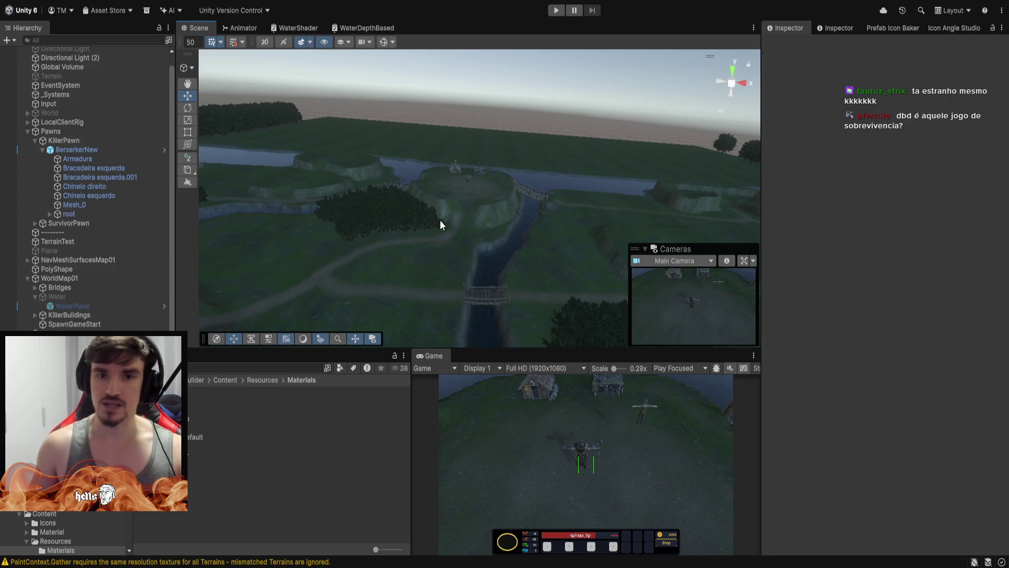
pyautogui.moveTo(455, 217)
pyautogui.mouseDown()
pyautogui.moveTo(845, 205)
pyautogui.moveTo(715, 146)
pyautogui.moveTo(410, 261)
pyautogui.moveTo(494, 300)
pyautogui.mouseUp()
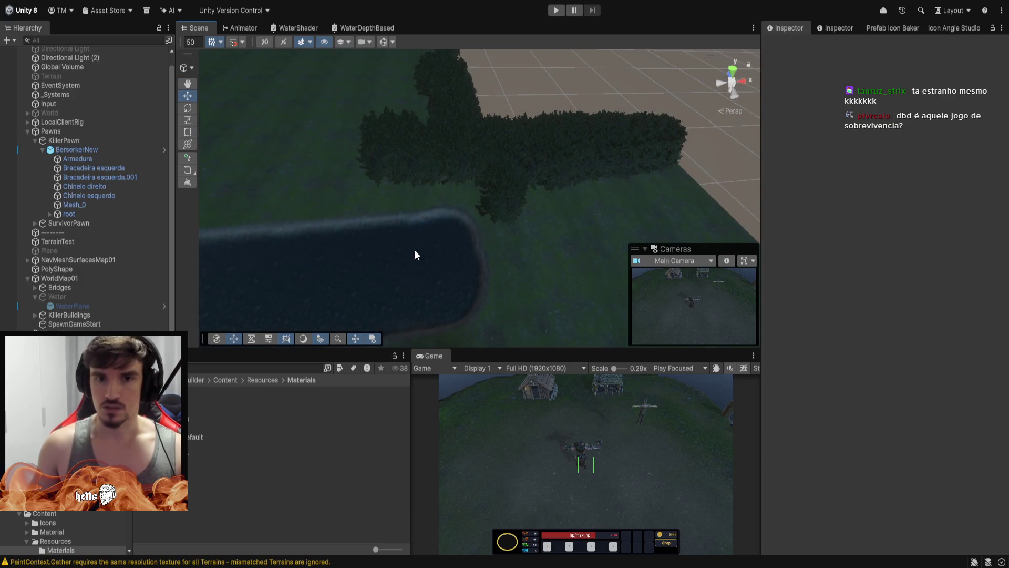
pyautogui.click(418, 204)
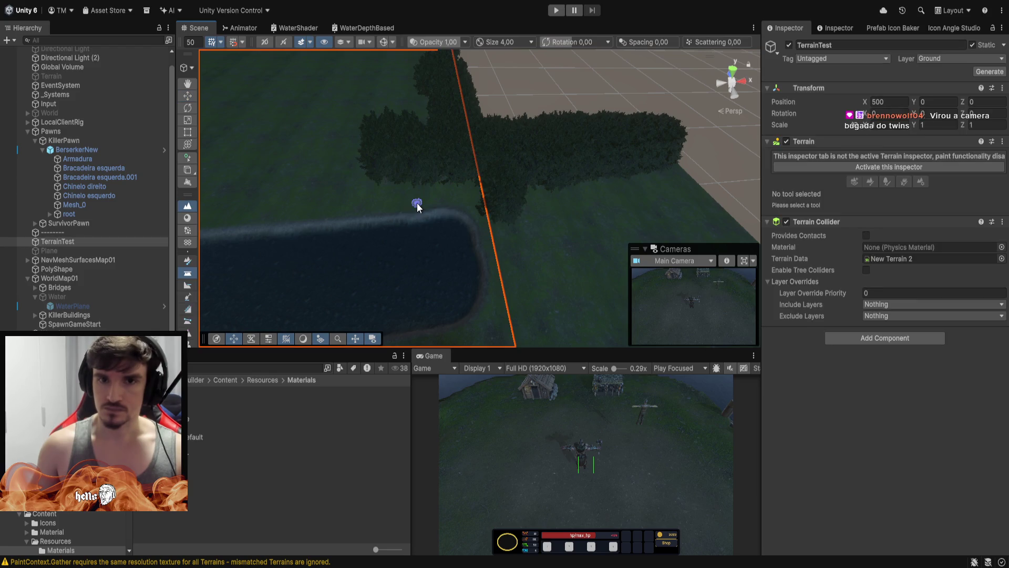
# Set Terrain_(1012,0,0) to Paint Trees with brush size 18 and density 59, viewing its tree-lined edges.
pyautogui.moveTo(416, 203); pyautogui.dragTo(541, 168)
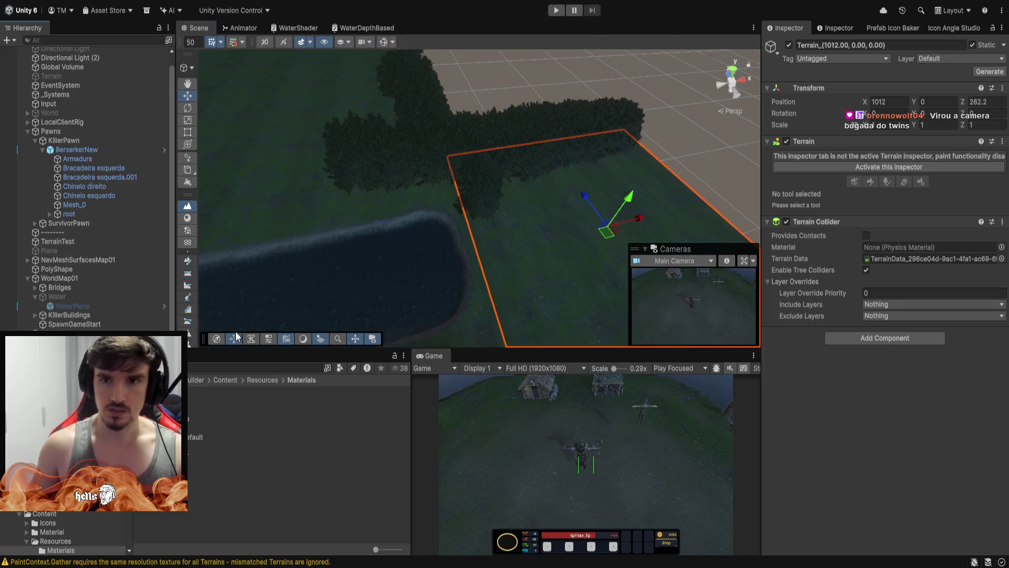
pyautogui.click(482, 180)
pyautogui.click(898, 165)
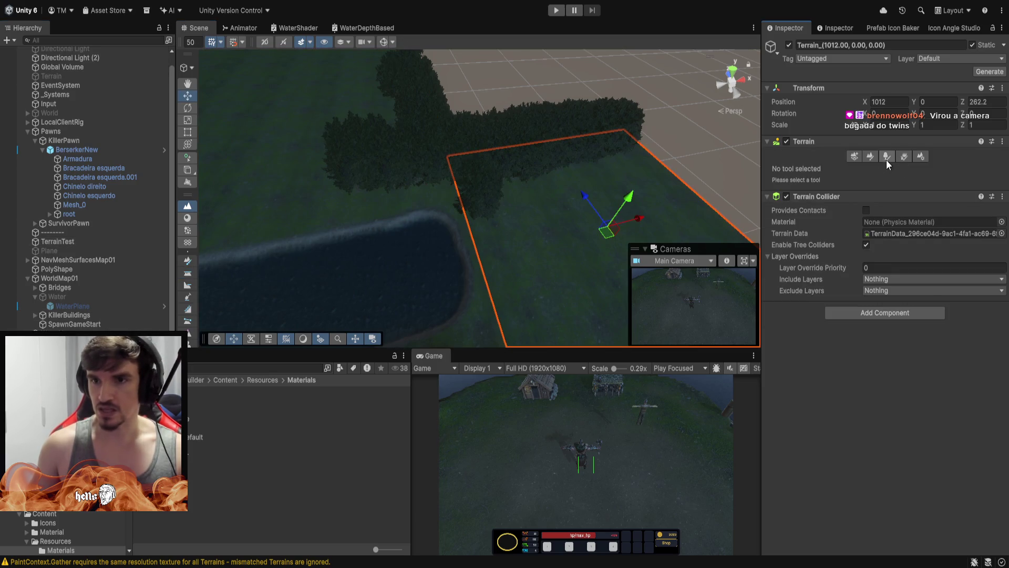
pyautogui.click(886, 157)
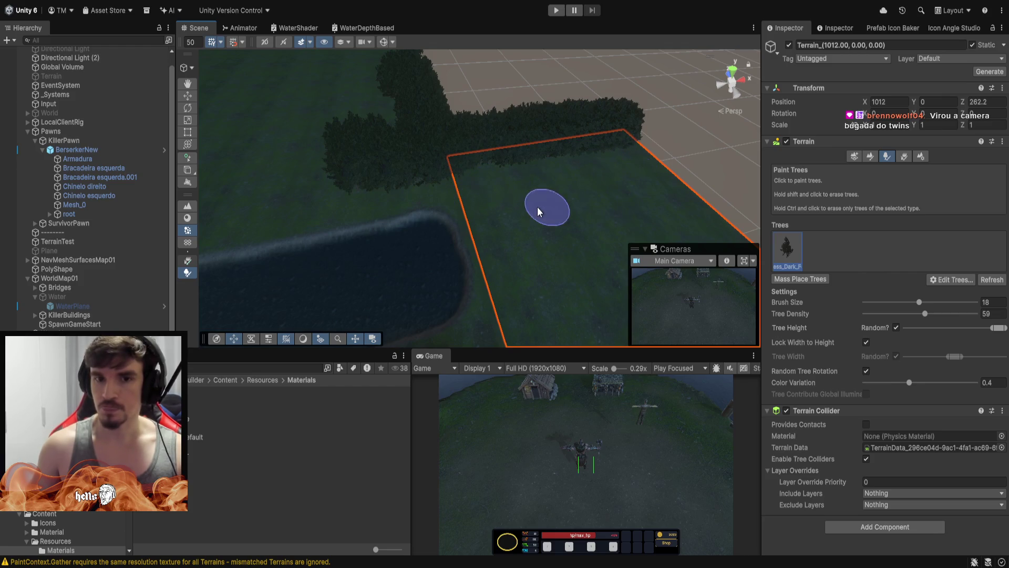
pyautogui.moveTo(540, 208)
pyautogui.mouseDown()
pyautogui.moveTo(633, 233)
pyautogui.moveTo(232, 271)
pyautogui.moveTo(494, 206)
pyautogui.moveTo(368, 210)
pyautogui.moveTo(205, 197)
pyautogui.mouseUp()
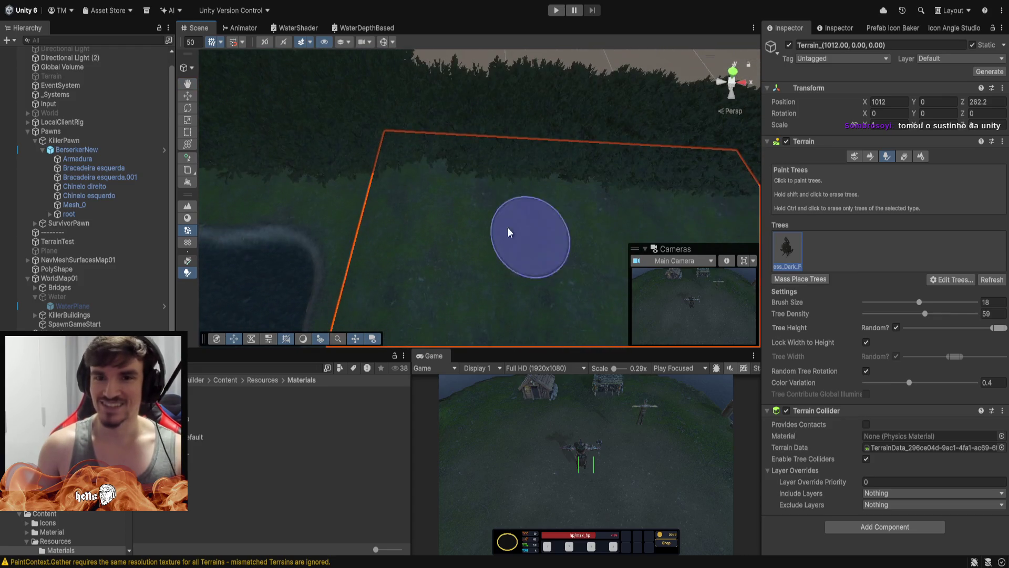
pyautogui.moveTo(422, 176)
pyautogui.mouseDown()
pyautogui.moveTo(532, 176)
pyautogui.moveTo(354, 173)
pyautogui.moveTo(673, 53)
pyautogui.mouseUp()
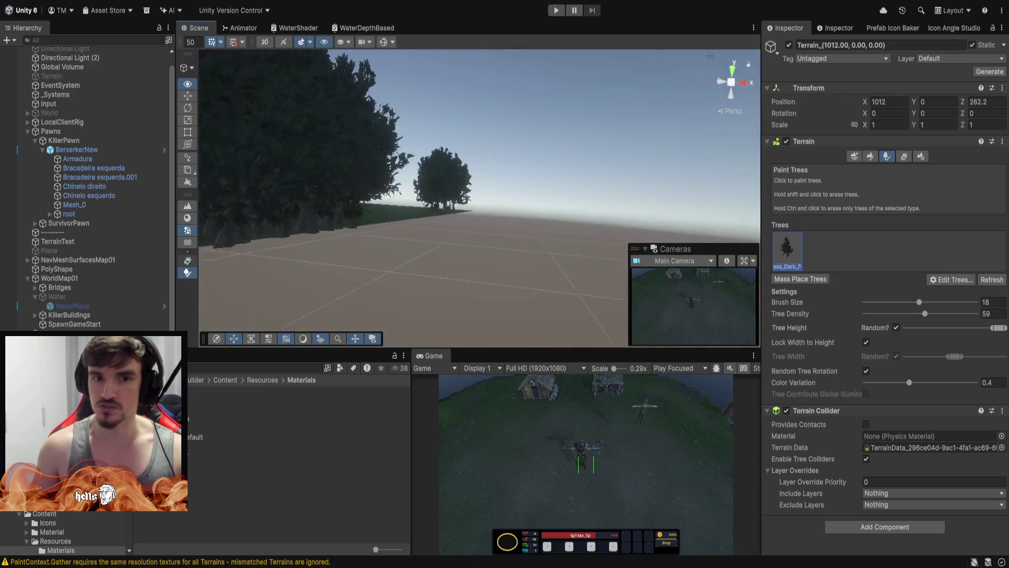
# Fly the Scene camera over the water, past the bridge and grassy mounds toward the huts.
pyautogui.press('w')
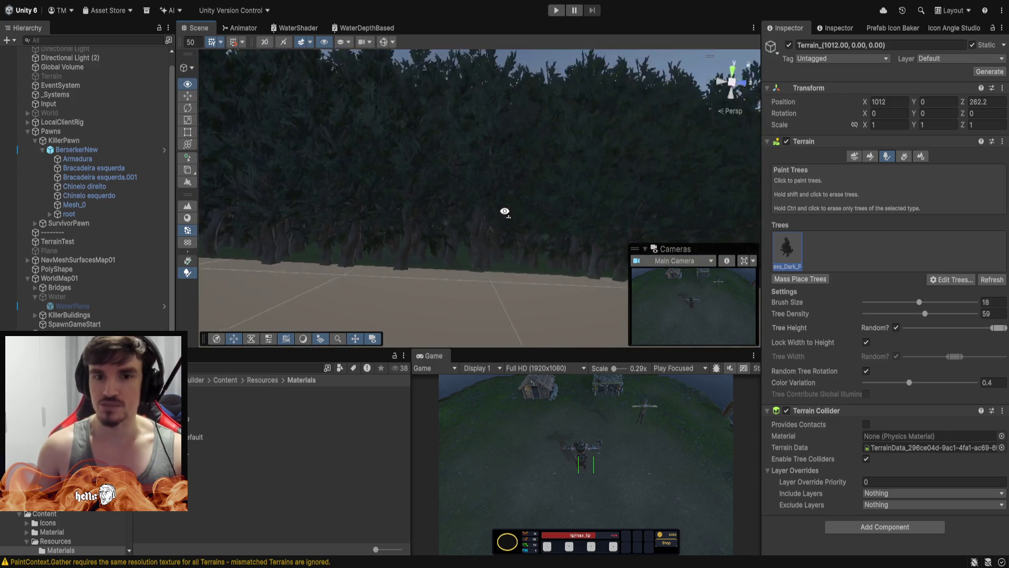
pyautogui.moveTo(505, 212)
pyautogui.mouseDown()
pyautogui.moveTo(446, 254)
pyautogui.moveTo(305, 270)
pyautogui.moveTo(225, 266)
pyautogui.moveTo(203, 278)
pyautogui.moveTo(245, 237)
pyautogui.mouseUp()
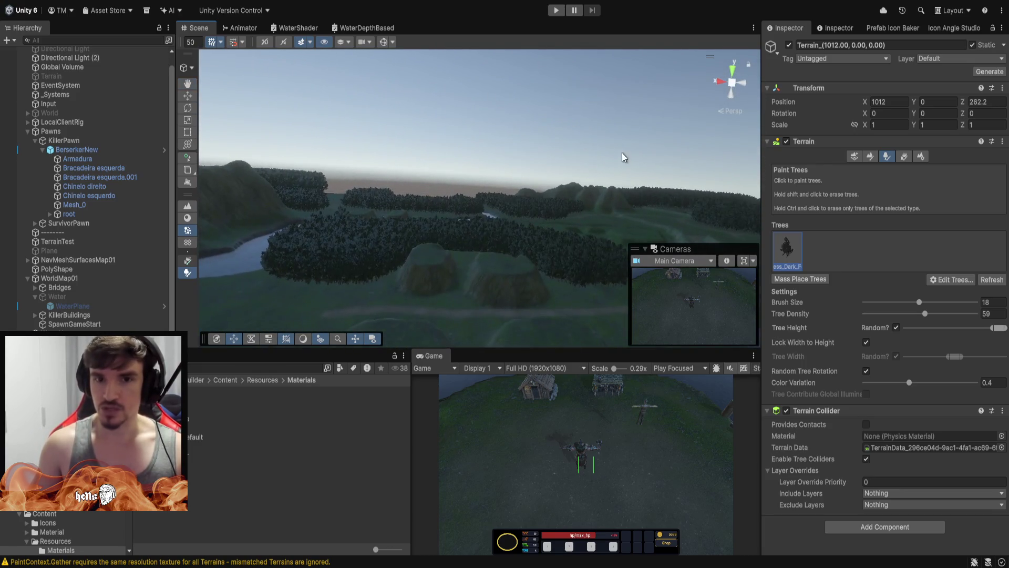
pyautogui.press('w')
pyautogui.moveTo(624, 157)
pyautogui.mouseDown()
pyautogui.moveTo(591, 210)
pyautogui.moveTo(608, 228)
pyautogui.moveTo(596, 169)
pyautogui.moveTo(222, 163)
pyautogui.mouseUp()
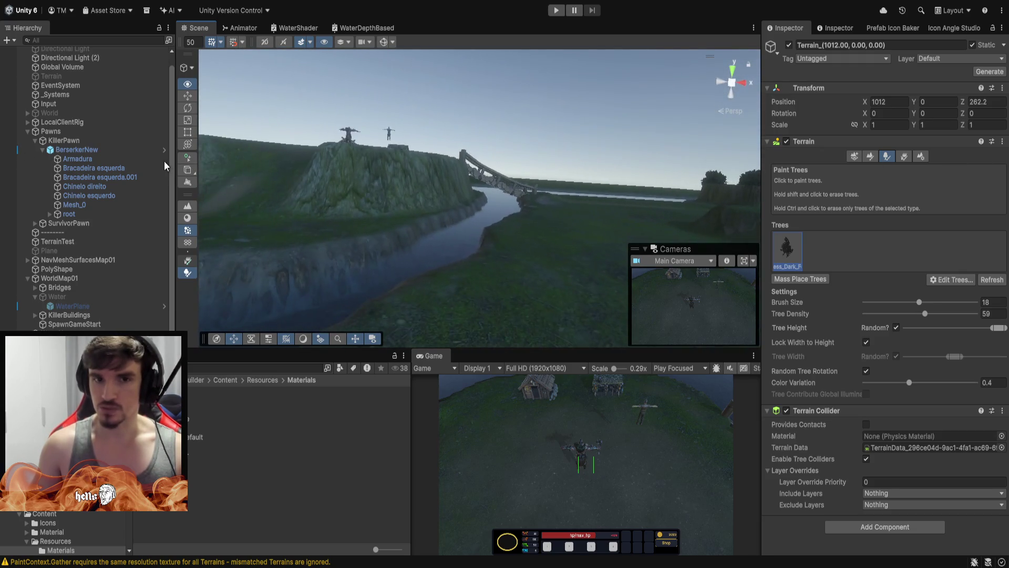
pyautogui.press('w')
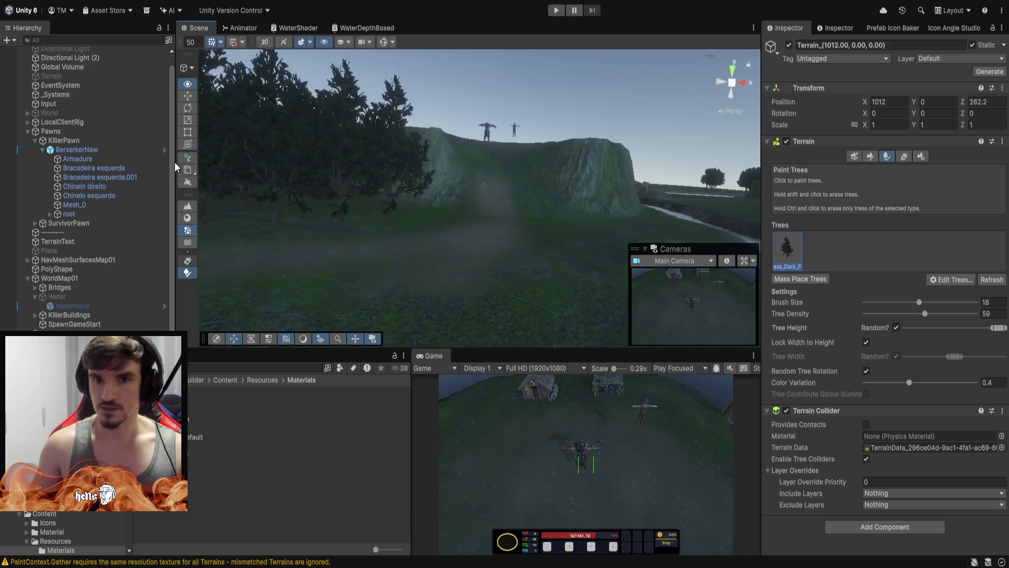
pyautogui.press('w')
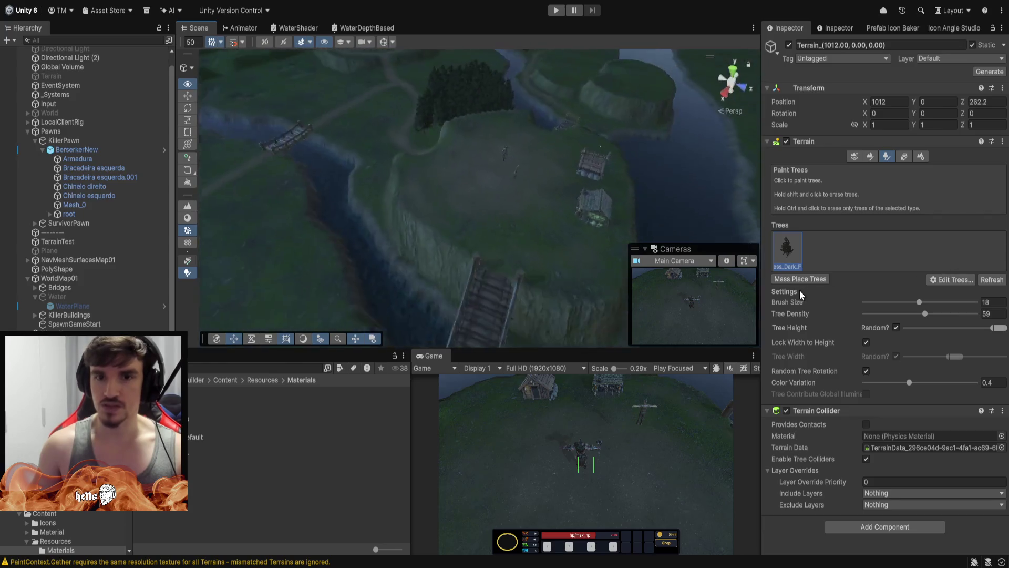
# Lower the view toward the outlined terrain tile and start Play mode.
pyautogui.moveTo(371, 295)
pyautogui.mouseDown()
pyautogui.moveTo(338, 248)
pyautogui.moveTo(315, 297)
pyautogui.moveTo(536, 316)
pyautogui.moveTo(337, 292)
pyautogui.mouseUp()
pyautogui.press('w')
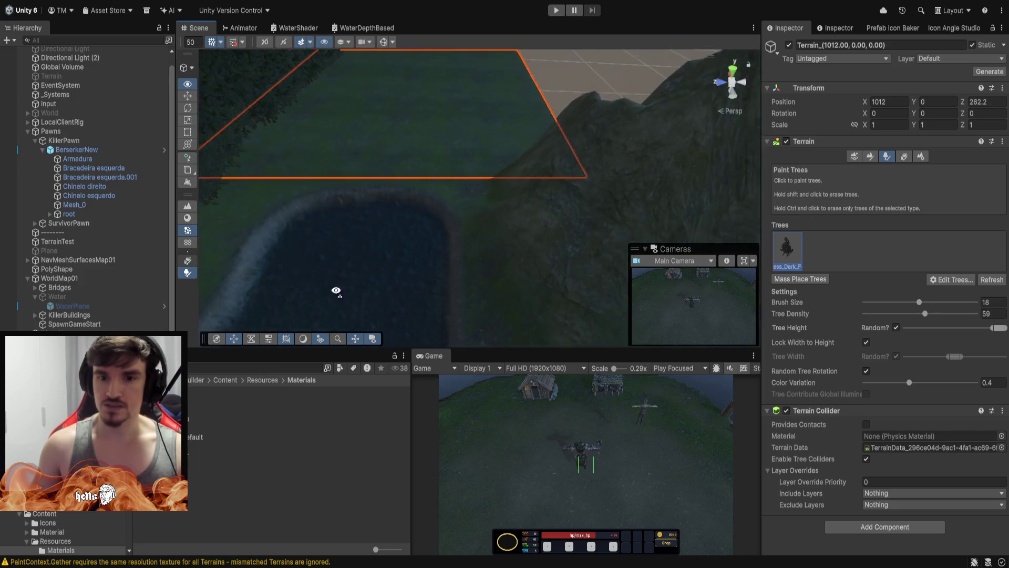
pyautogui.click(556, 11)
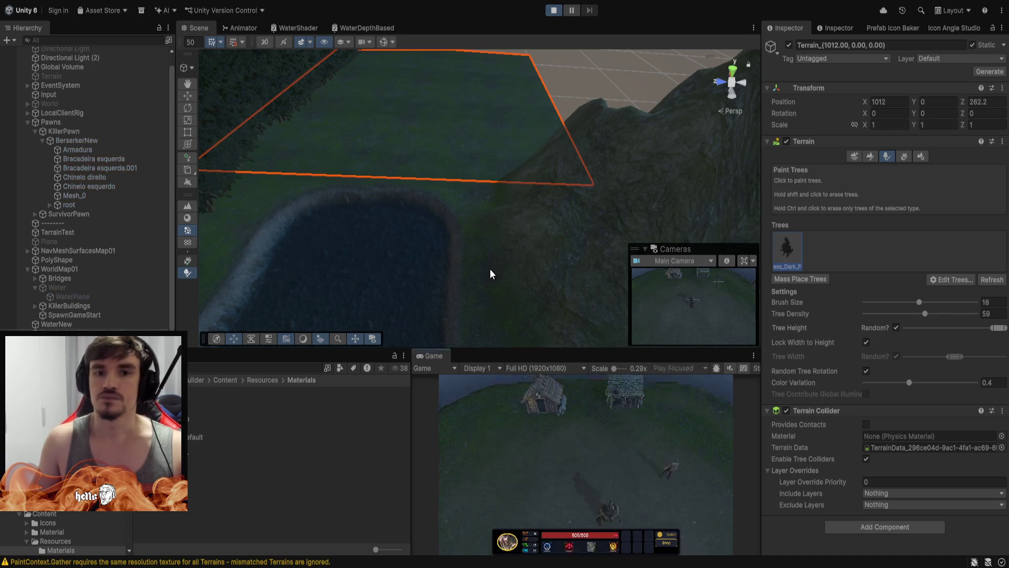
# Maximize the Game view, walk the hero across the island using its abilities, then stop playing.
pyautogui.press('w')
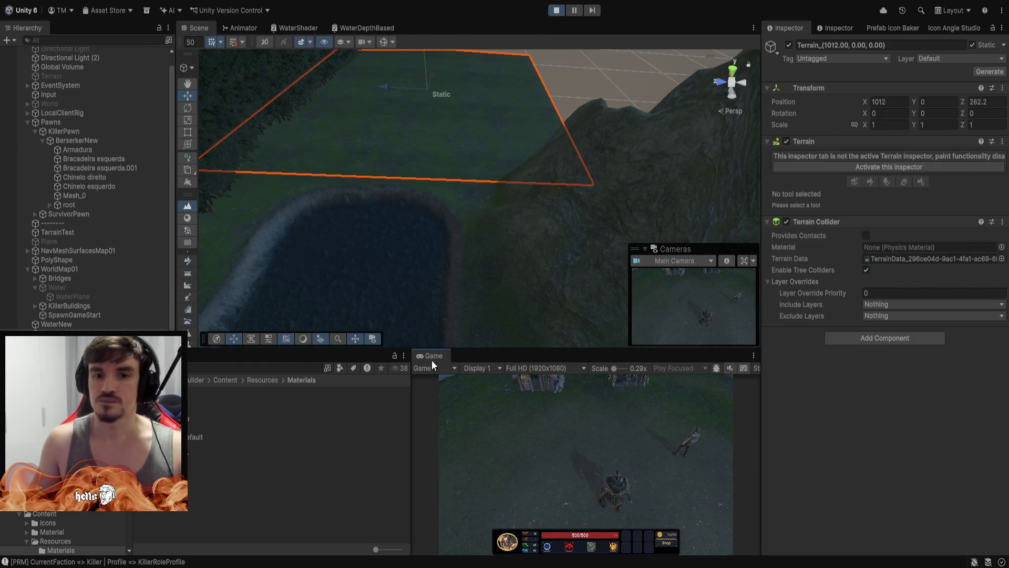
pyautogui.doubleClick(435, 356)
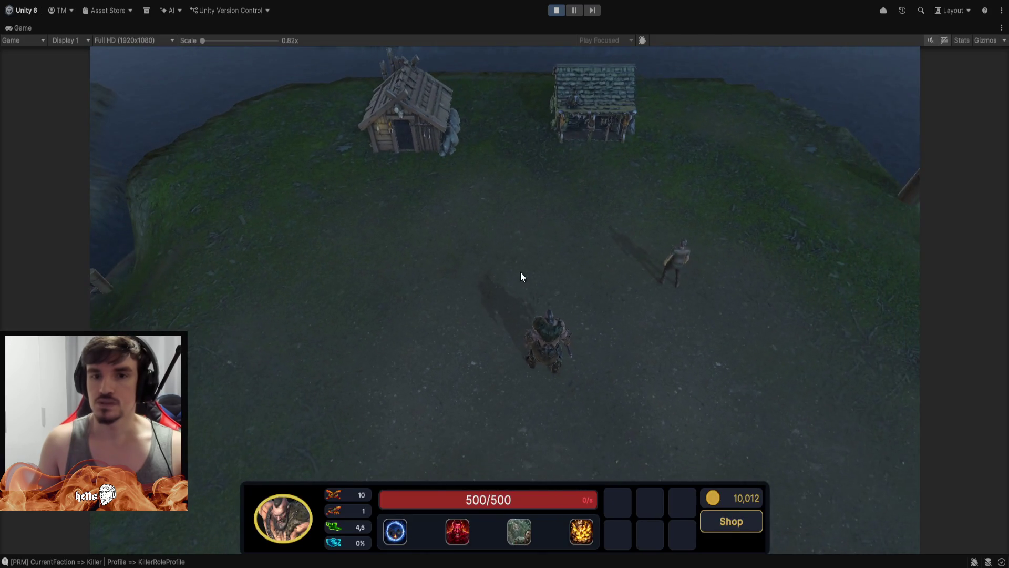
pyautogui.rightClick(538, 224)
pyautogui.press('w')
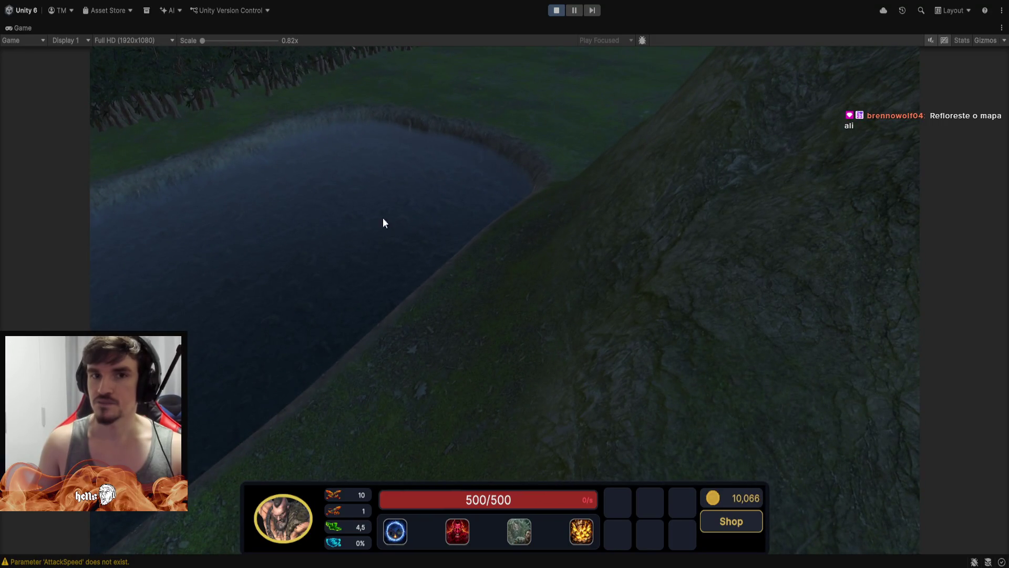
pyautogui.click(553, 11)
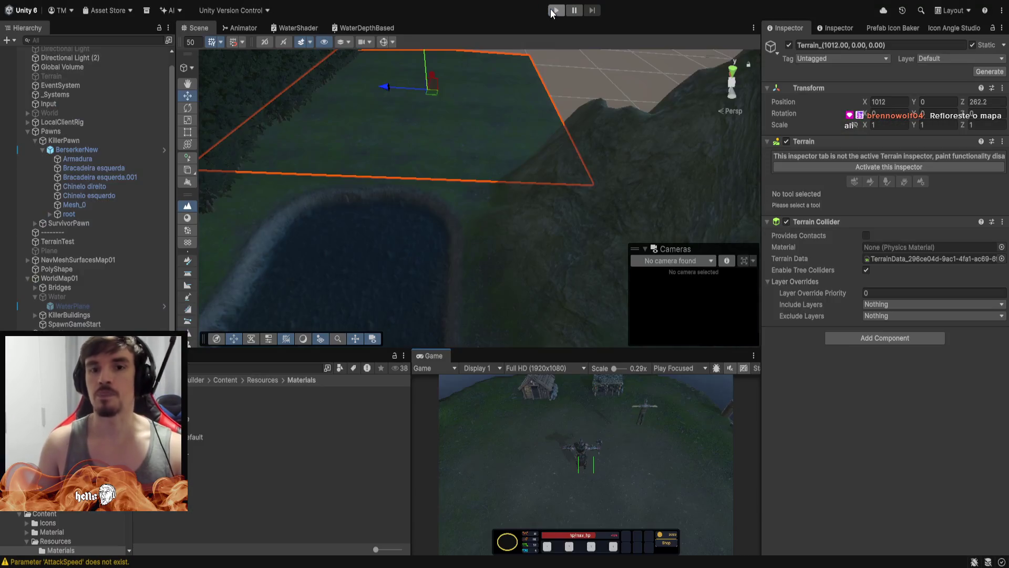
# Zoom out, clear the TerrainTest selection and orbit close to the grassy pond bank.
pyautogui.scroll(-5, 635, 187)
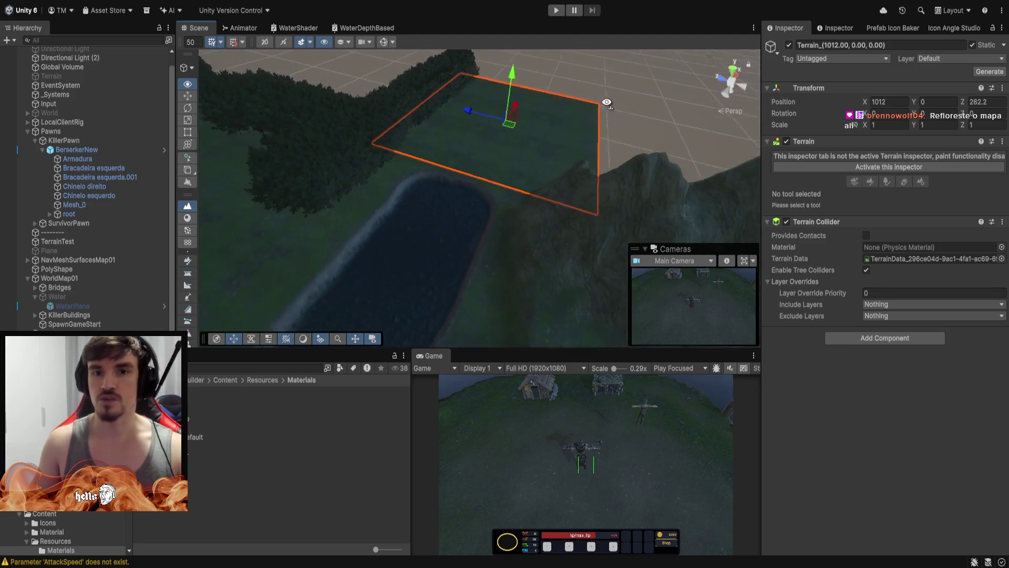
pyautogui.click(407, 224)
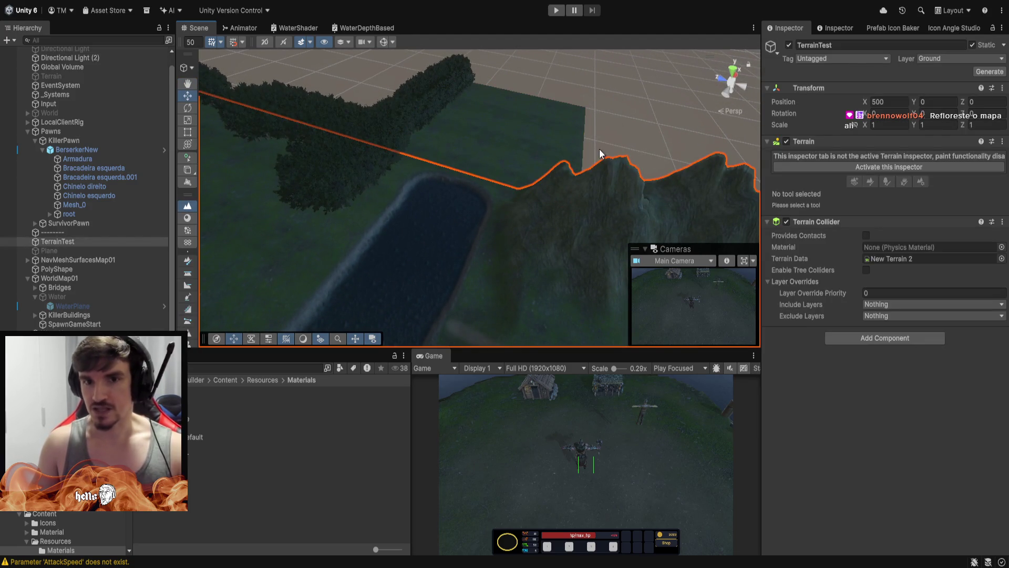
pyautogui.click(688, 59)
pyautogui.moveTo(687, 59)
pyautogui.mouseDown()
pyautogui.moveTo(468, 173)
pyautogui.moveTo(349, 139)
pyautogui.moveTo(408, 215)
pyautogui.moveTo(323, 198)
pyautogui.moveTo(756, 184)
pyautogui.moveTo(947, 206)
pyautogui.moveTo(744, 280)
pyautogui.moveTo(523, 241)
pyautogui.moveTo(292, 219)
pyautogui.moveTo(475, 253)
pyautogui.moveTo(632, 241)
pyautogui.moveTo(642, 151)
pyautogui.moveTo(621, 100)
pyautogui.moveTo(538, 117)
pyautogui.moveTo(433, 166)
pyautogui.moveTo(405, 191)
pyautogui.moveTo(301, 168)
pyautogui.moveTo(158, 156)
pyautogui.moveTo(202, 152)
pyautogui.moveTo(334, 96)
pyautogui.moveTo(434, 104)
pyautogui.moveTo(127, 117)
pyautogui.moveTo(961, 146)
pyautogui.moveTo(764, 189)
pyautogui.moveTo(570, 167)
pyautogui.moveTo(597, 157)
pyautogui.moveTo(475, 203)
pyautogui.moveTo(576, 180)
pyautogui.moveTo(558, 183)
pyautogui.mouseUp()
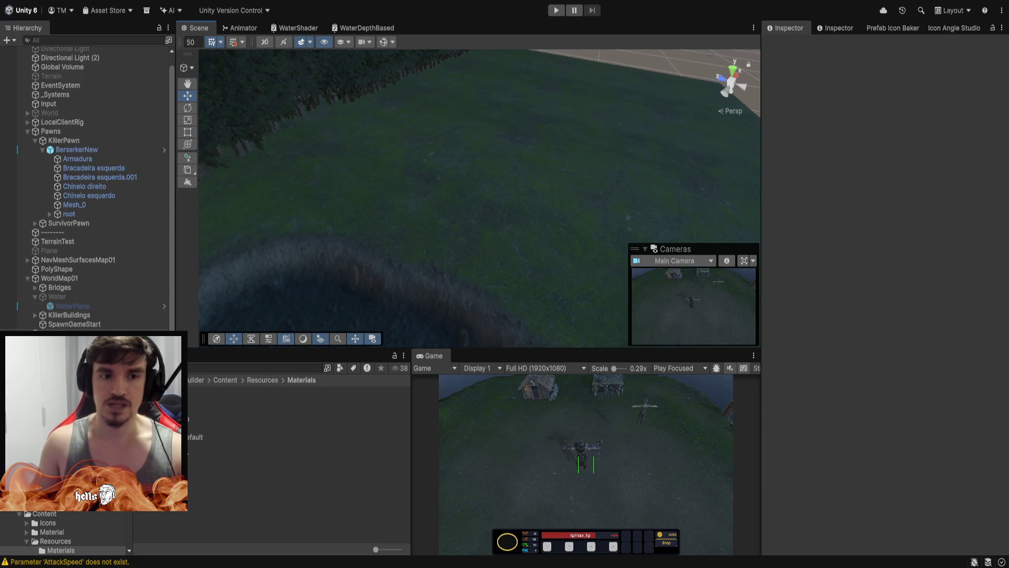
# Activate TerrainTest's Set Height tool with Height 12 and Brush Size 12.64.
pyautogui.click(58, 241)
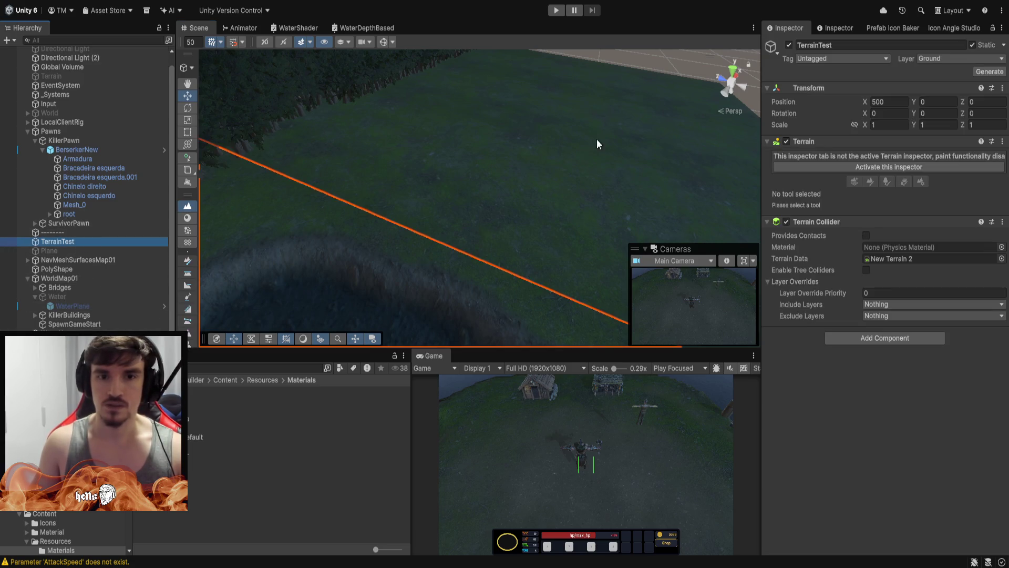
pyautogui.moveTo(597, 139)
pyautogui.mouseDown()
pyautogui.moveTo(373, 180)
pyautogui.moveTo(422, 213)
pyautogui.moveTo(534, 178)
pyautogui.moveTo(519, 185)
pyautogui.mouseUp()
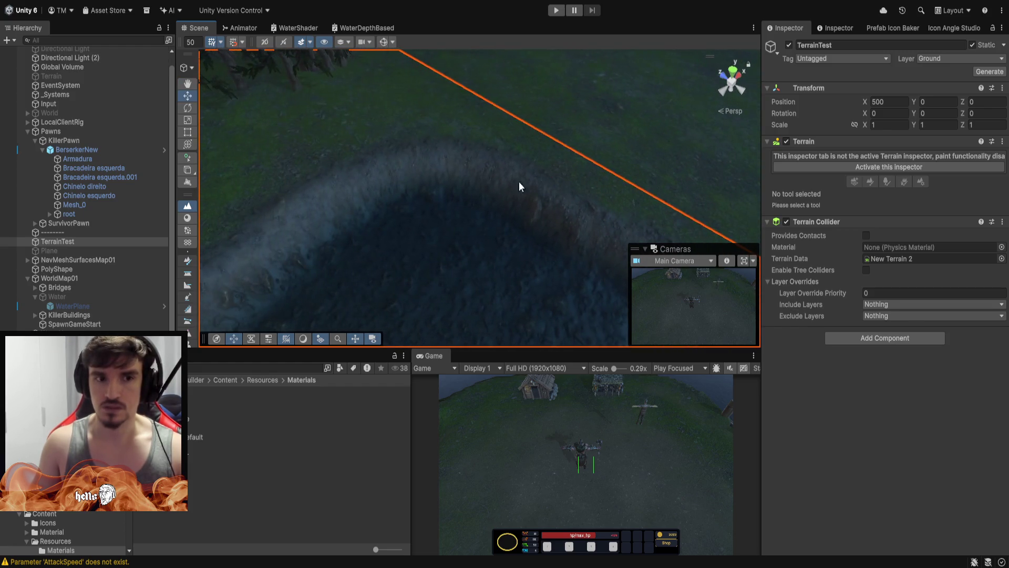
pyautogui.click(66, 240)
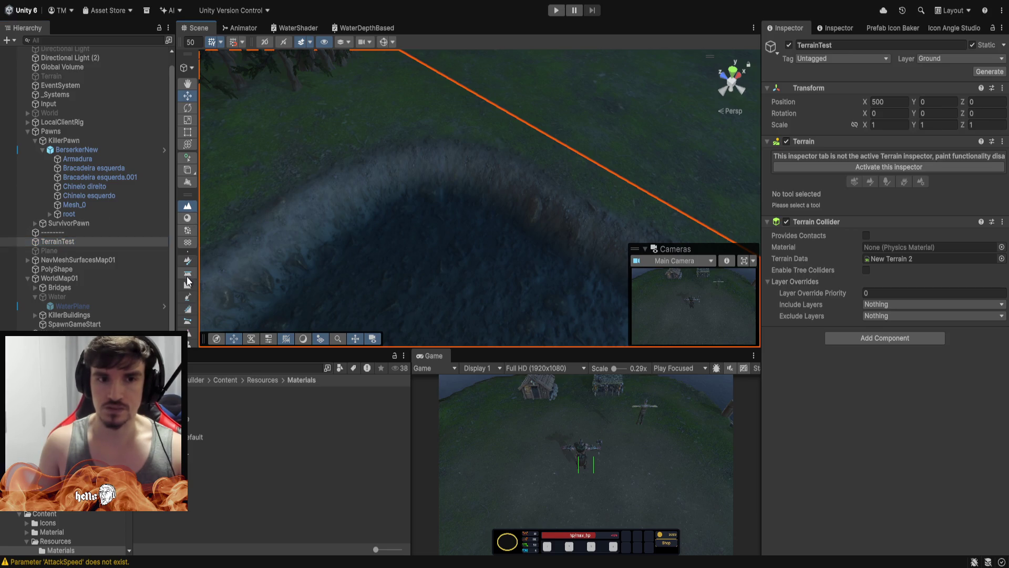
pyautogui.click(884, 166)
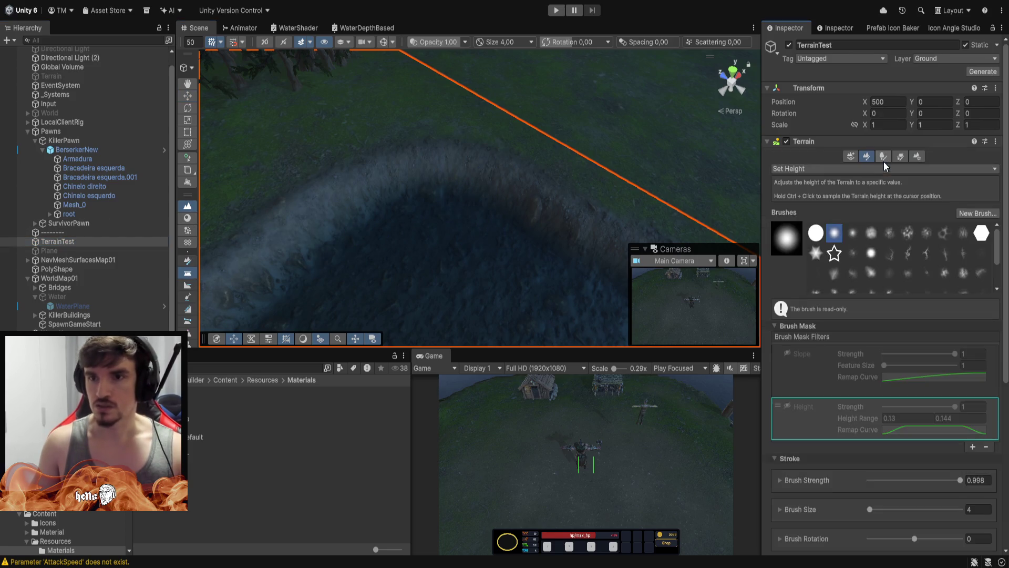
pyautogui.scroll(-5, 903, 406)
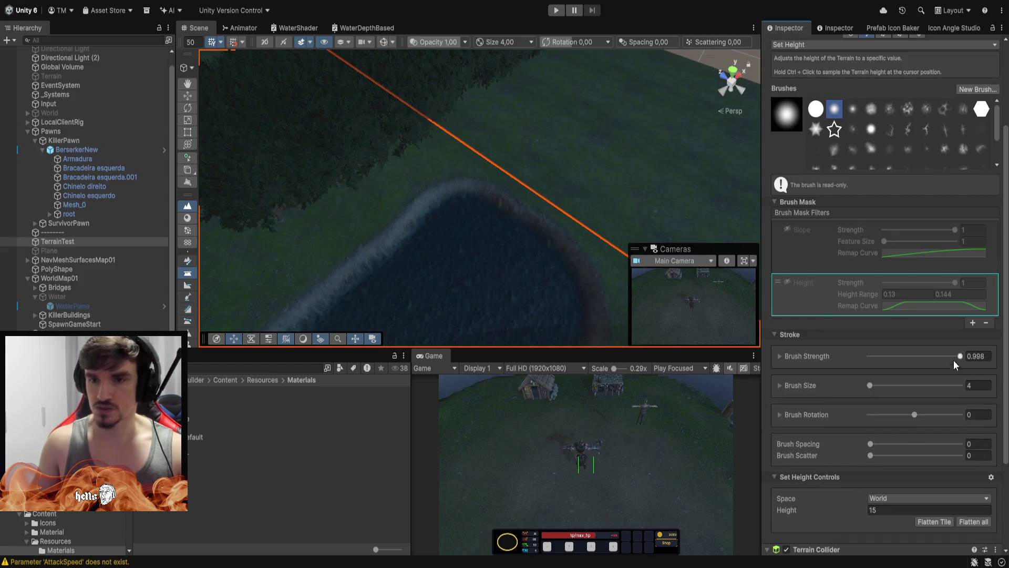
pyautogui.scroll(-5, 940, 389)
pyautogui.click(901, 387)
pyautogui.write('12')
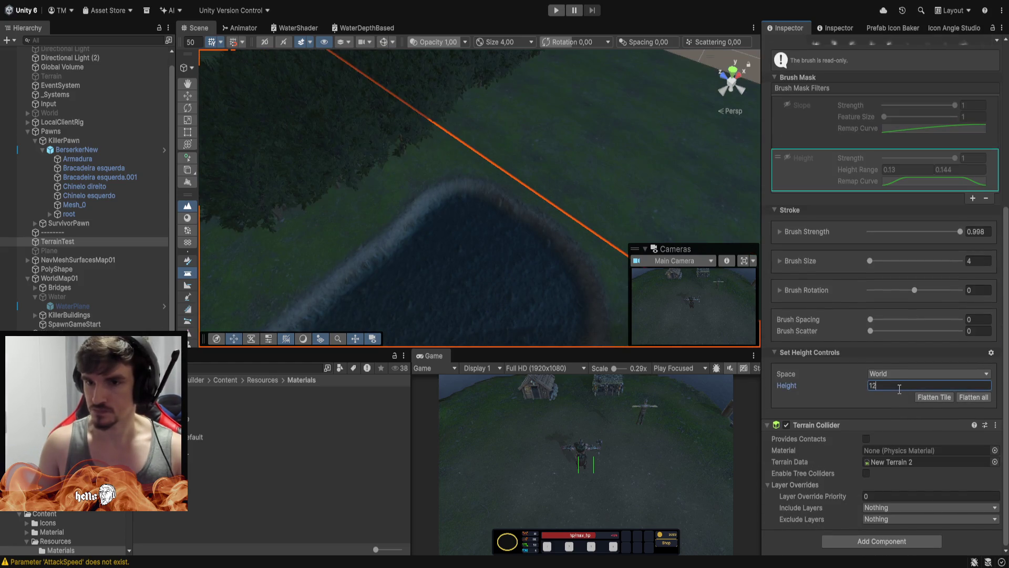
pyautogui.scroll(7, 887, 295)
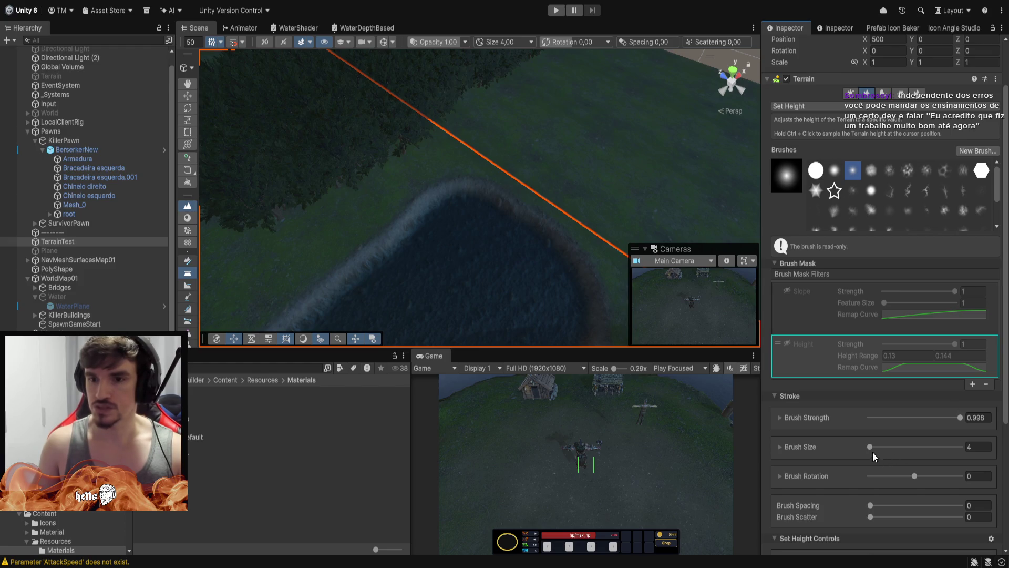
pyautogui.moveTo(869, 448); pyautogui.dragTo(872, 451)
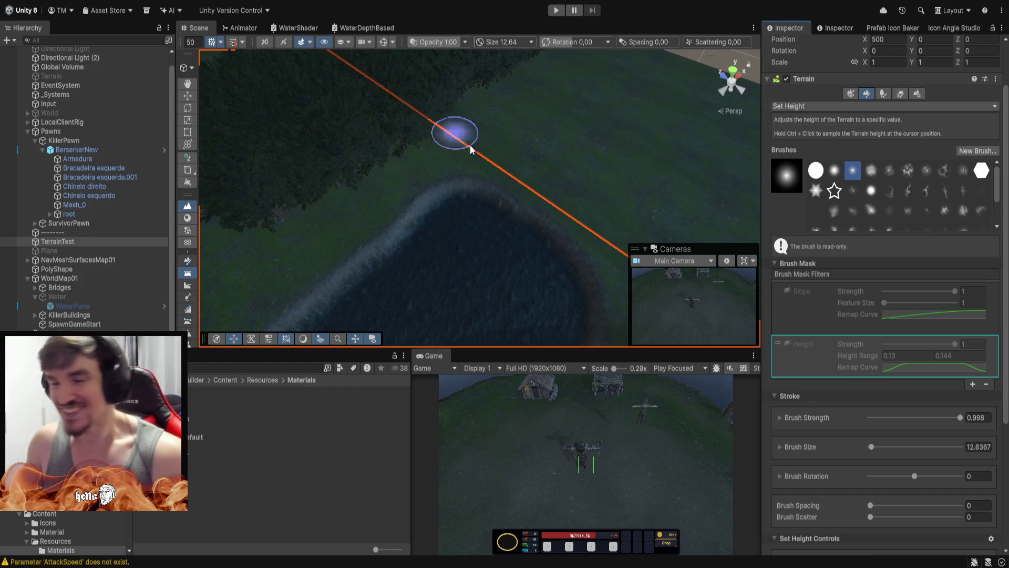
# Flatten a patch of ground along the river's edge, then reselect TerrainTest.
pyautogui.moveTo(547, 189)
pyautogui.mouseDown()
pyautogui.moveTo(526, 259)
pyautogui.moveTo(548, 191)
pyautogui.moveTo(116, 143)
pyautogui.moveTo(450, 232)
pyautogui.moveTo(444, 216)
pyautogui.moveTo(395, 197)
pyautogui.mouseUp()
pyautogui.press('f')
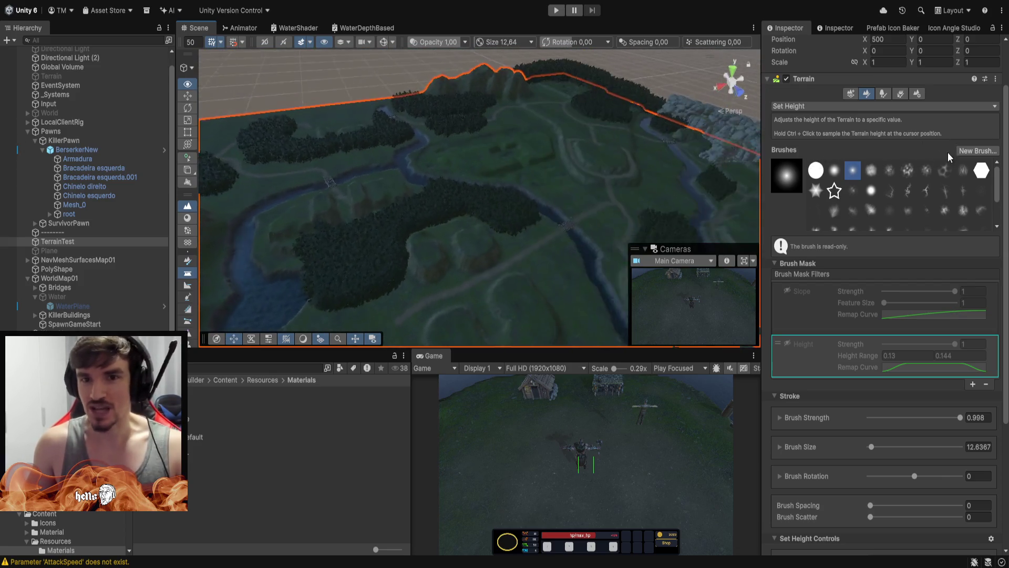
pyautogui.moveTo(205, 148); pyautogui.dragTo(213, 142)
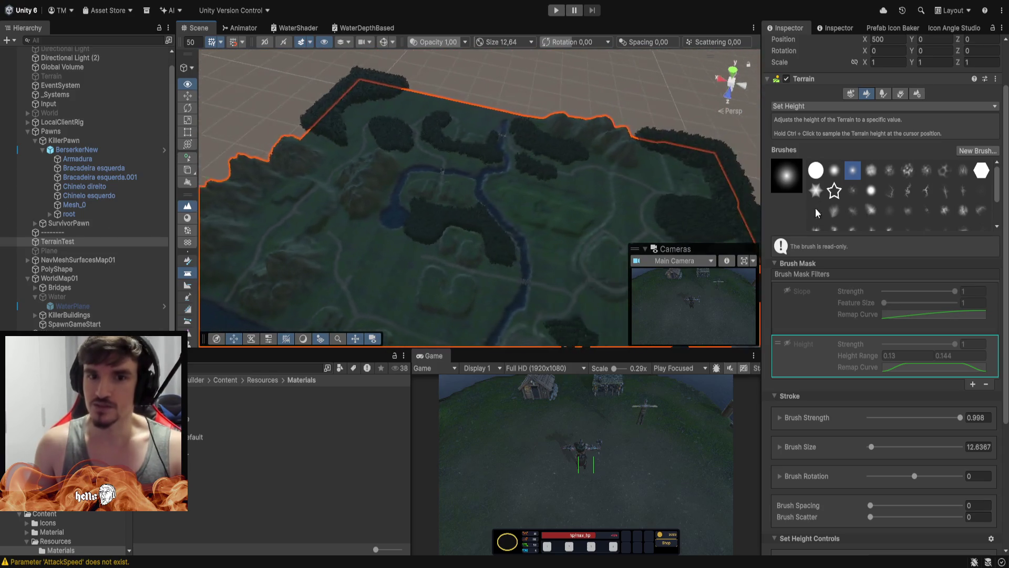
pyautogui.moveTo(671, 170)
pyautogui.mouseDown()
pyautogui.moveTo(586, 144)
pyautogui.moveTo(601, 83)
pyautogui.moveTo(725, 145)
pyautogui.moveTo(859, 167)
pyautogui.moveTo(984, 205)
pyautogui.moveTo(597, 198)
pyautogui.moveTo(537, 122)
pyautogui.moveTo(395, 162)
pyautogui.moveTo(529, 228)
pyautogui.moveTo(409, 210)
pyautogui.moveTo(424, 210)
pyautogui.mouseUp()
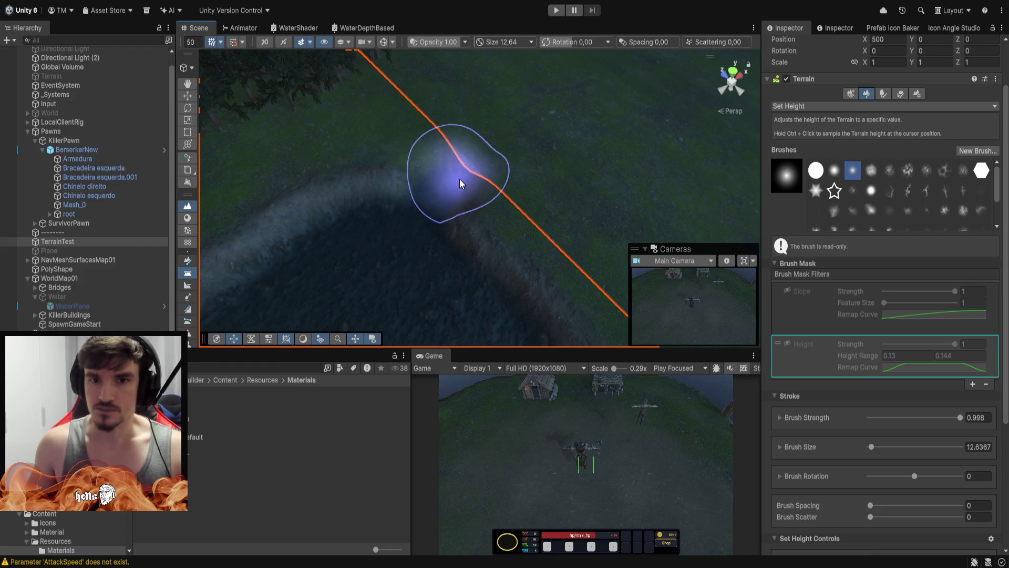
pyautogui.moveTo(460, 179)
pyautogui.mouseDown()
pyautogui.moveTo(476, 171)
pyautogui.moveTo(452, 194)
pyautogui.moveTo(496, 171)
pyautogui.moveTo(523, 173)
pyautogui.moveTo(476, 218)
pyautogui.moveTo(521, 263)
pyautogui.moveTo(563, 205)
pyautogui.moveTo(518, 219)
pyautogui.moveTo(471, 208)
pyautogui.moveTo(547, 284)
pyautogui.moveTo(624, 244)
pyautogui.moveTo(587, 289)
pyautogui.moveTo(529, 135)
pyautogui.mouseUp()
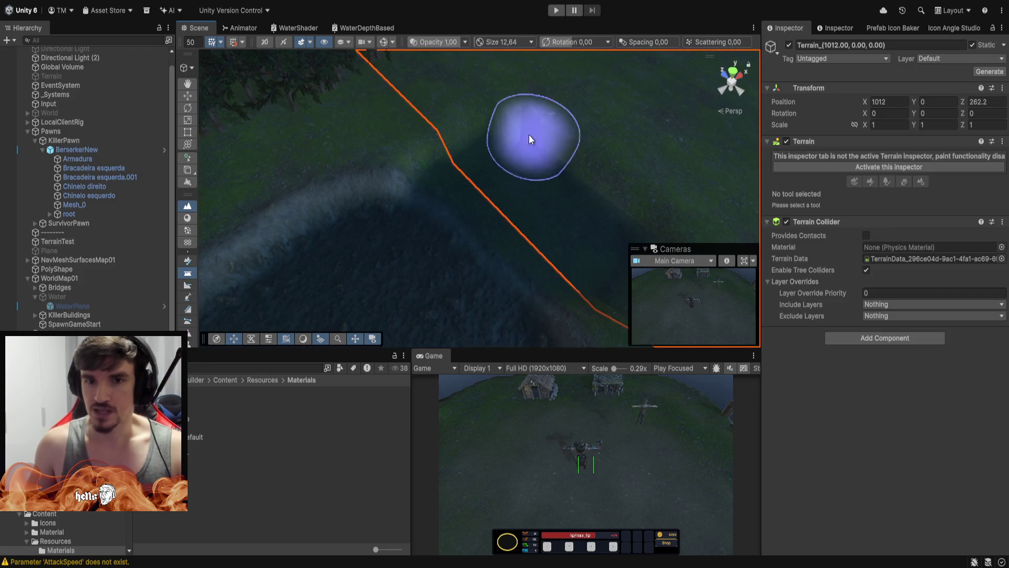
pyautogui.click(510, 244)
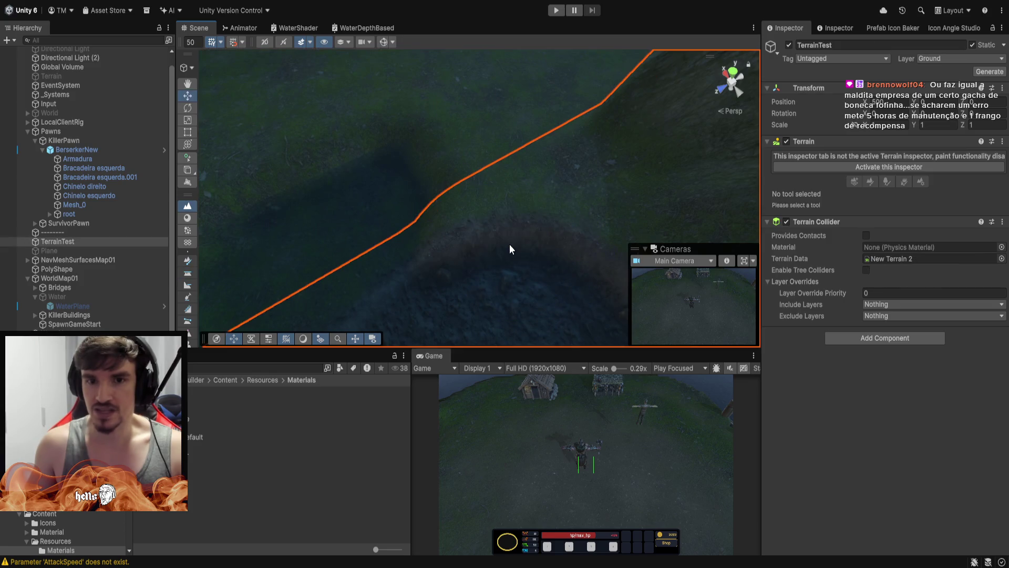
# Switch TerrainTest to Set Height with the third brush shape, then select WaterNew.
pyautogui.click(902, 166)
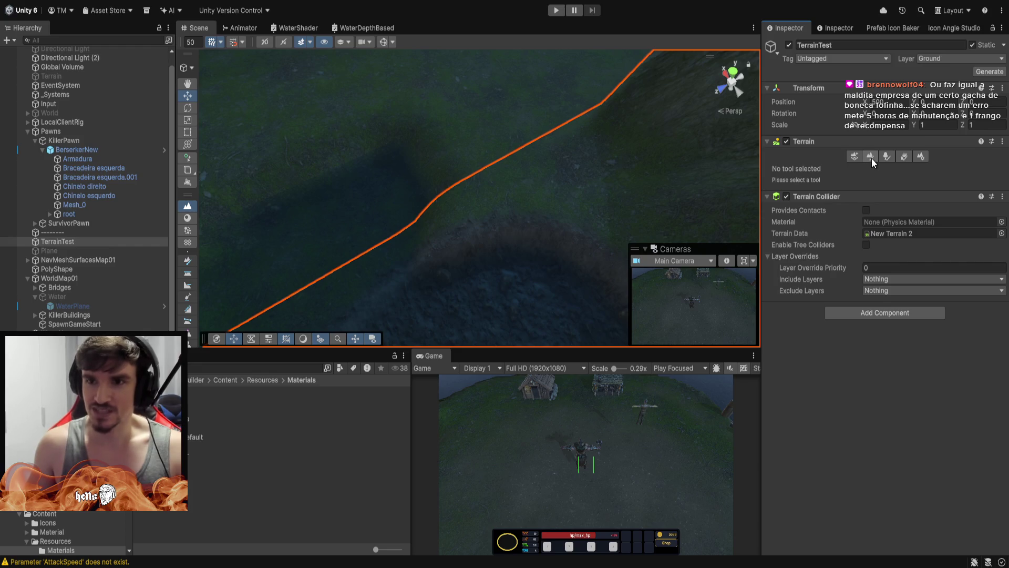
pyautogui.moveTo(743, 169)
pyautogui.mouseDown()
pyautogui.moveTo(421, 142)
pyautogui.moveTo(433, 160)
pyautogui.moveTo(524, 165)
pyautogui.mouseUp()
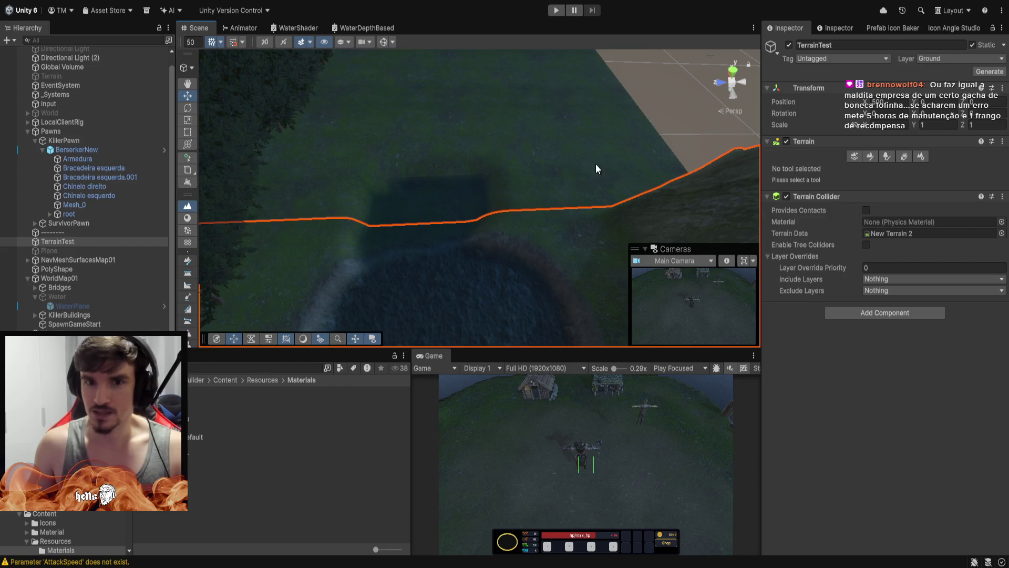
pyautogui.click(865, 157)
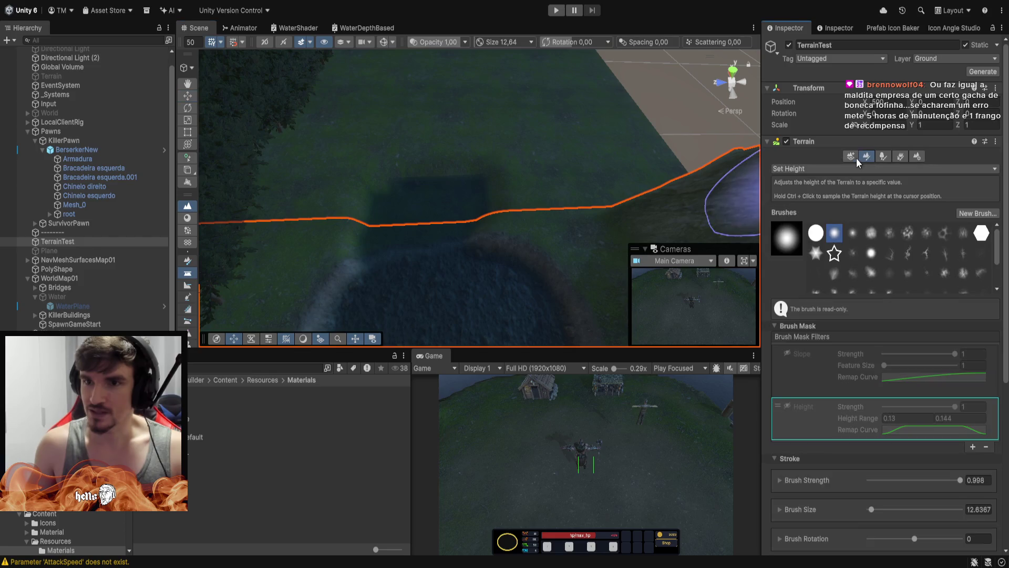
pyautogui.click(851, 234)
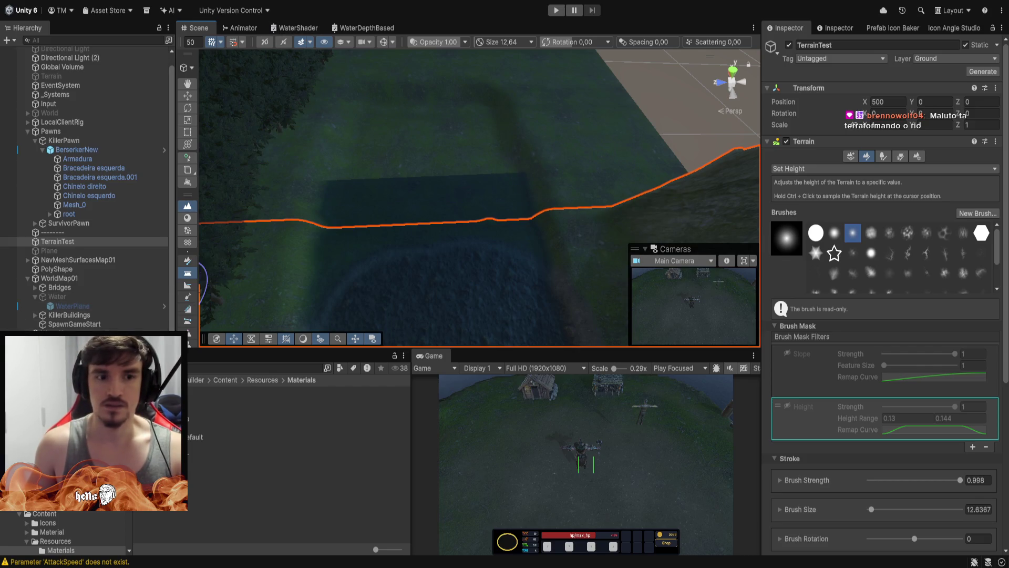
pyautogui.click(63, 333)
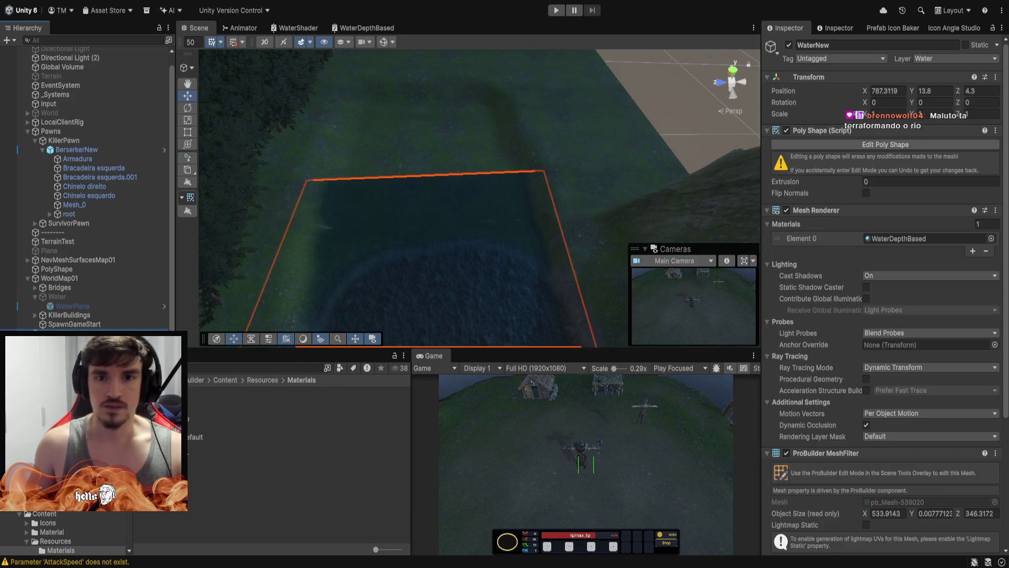
# In Edit Poly Shape, drag two WaterNew corners up to straighten the water's top edge.
pyautogui.click(926, 148)
pyautogui.moveTo(544, 174); pyautogui.dragTo(508, 81)
pyautogui.moveTo(308, 183); pyautogui.dragTo(340, 75)
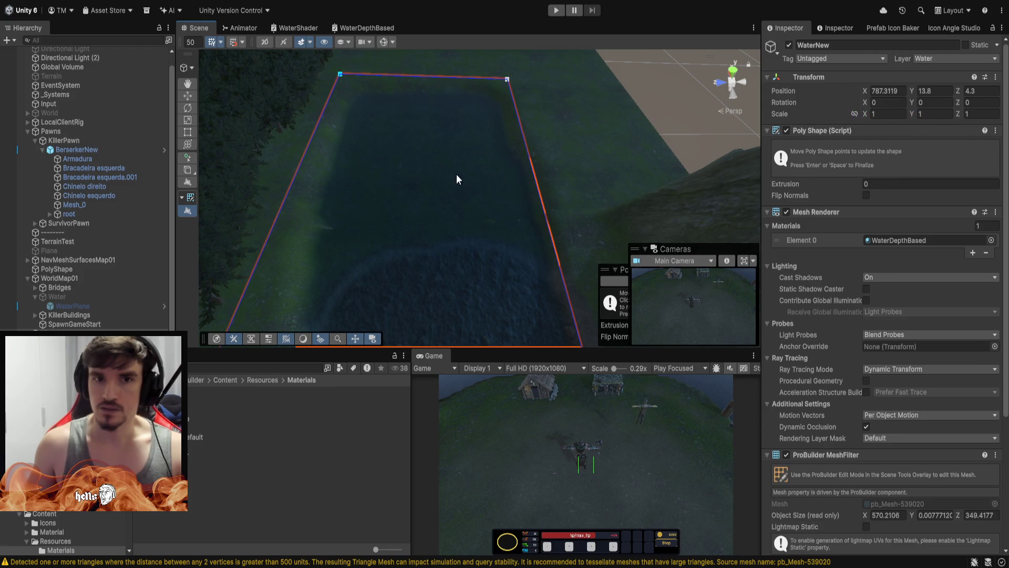
pyautogui.moveTo(456, 174)
pyautogui.mouseDown()
pyautogui.moveTo(821, 139)
pyautogui.moveTo(834, 121)
pyautogui.moveTo(712, 219)
pyautogui.moveTo(662, 218)
pyautogui.moveTo(487, 181)
pyautogui.moveTo(401, 97)
pyautogui.moveTo(302, 45)
pyautogui.moveTo(378, 12)
pyautogui.moveTo(494, 30)
pyautogui.moveTo(388, 23)
pyautogui.moveTo(371, 146)
pyautogui.moveTo(363, 142)
pyautogui.moveTo(547, 162)
pyautogui.moveTo(401, 155)
pyautogui.mouseUp()
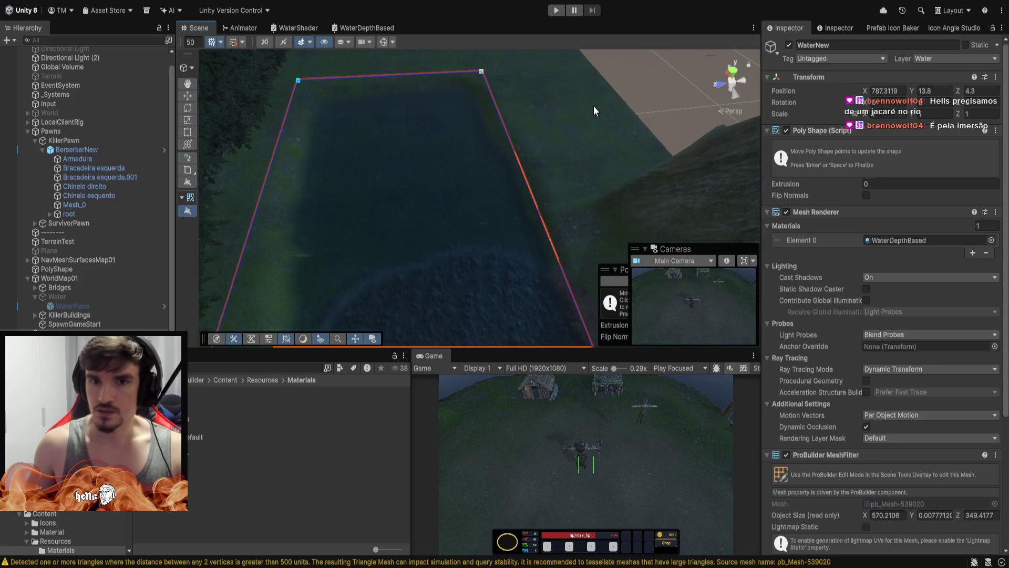
# Undo a stray outline point, zoom to check the 570.21 by 349.42 shape, then select SpawnGameStart.
pyautogui.click(670, 79)
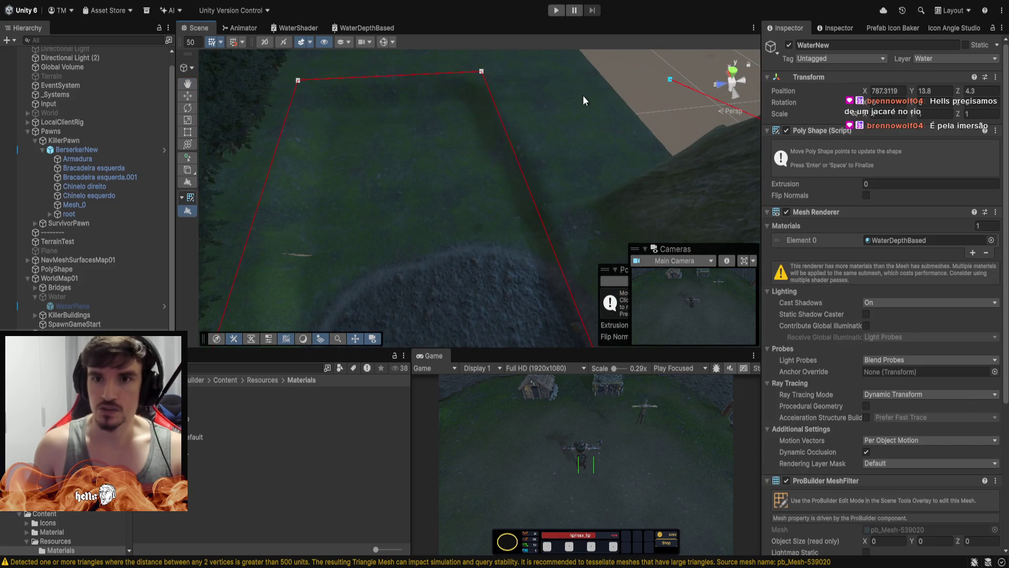
pyautogui.hotkey('ctrl', 'z')
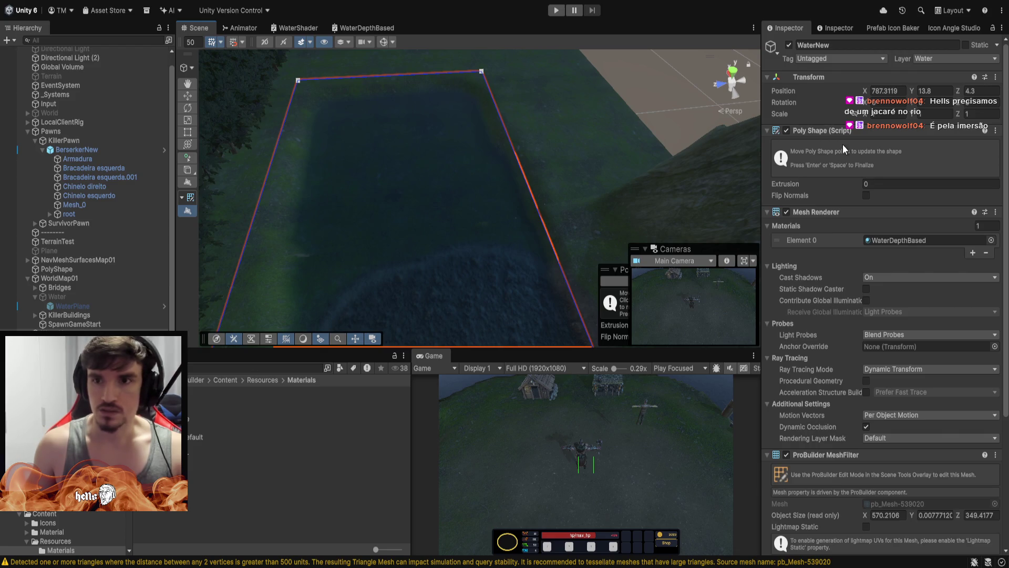
pyautogui.scroll(-10, 443, 227)
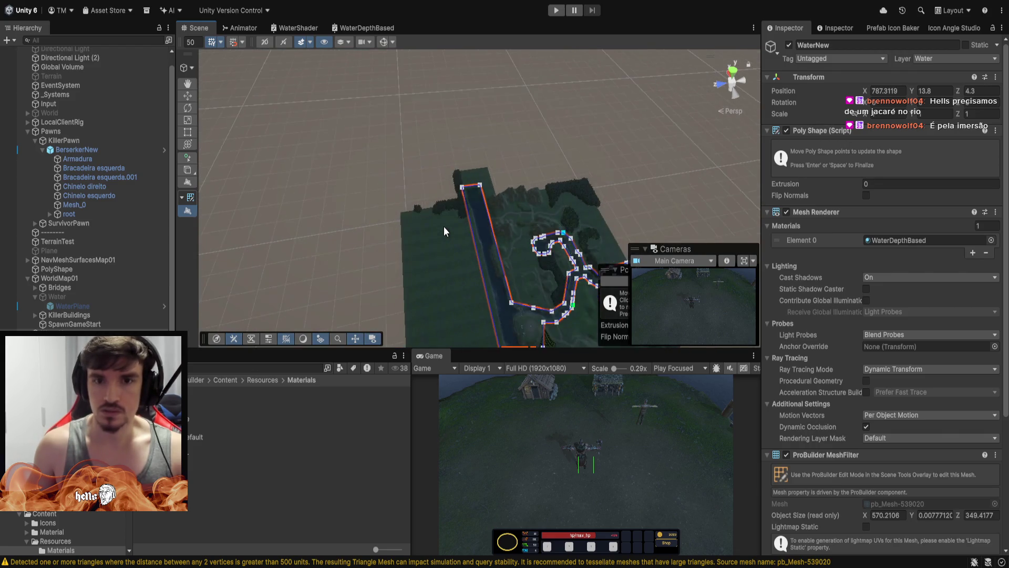
pyautogui.scroll(5, 502, 254)
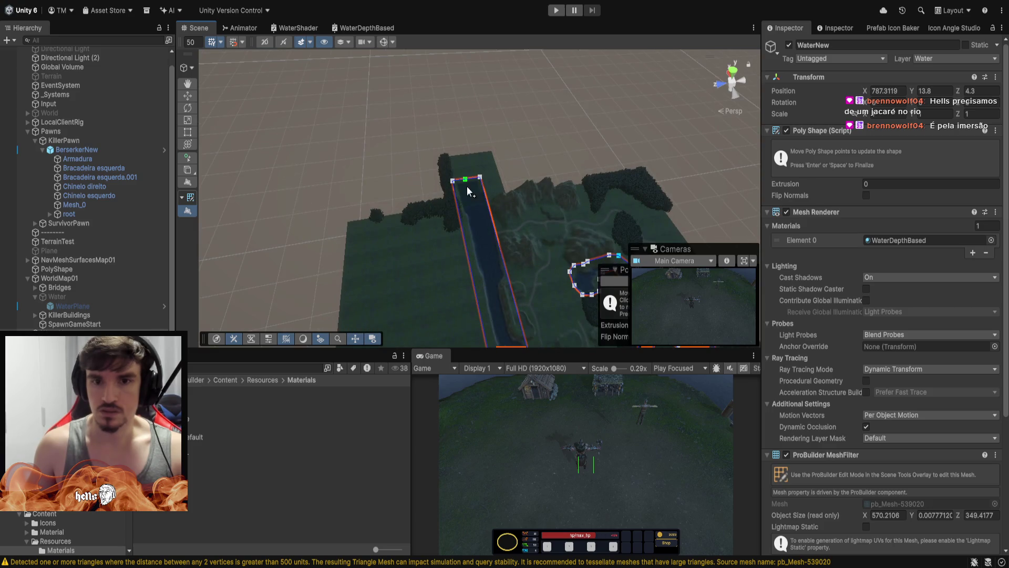
pyautogui.scroll(10, 467, 189)
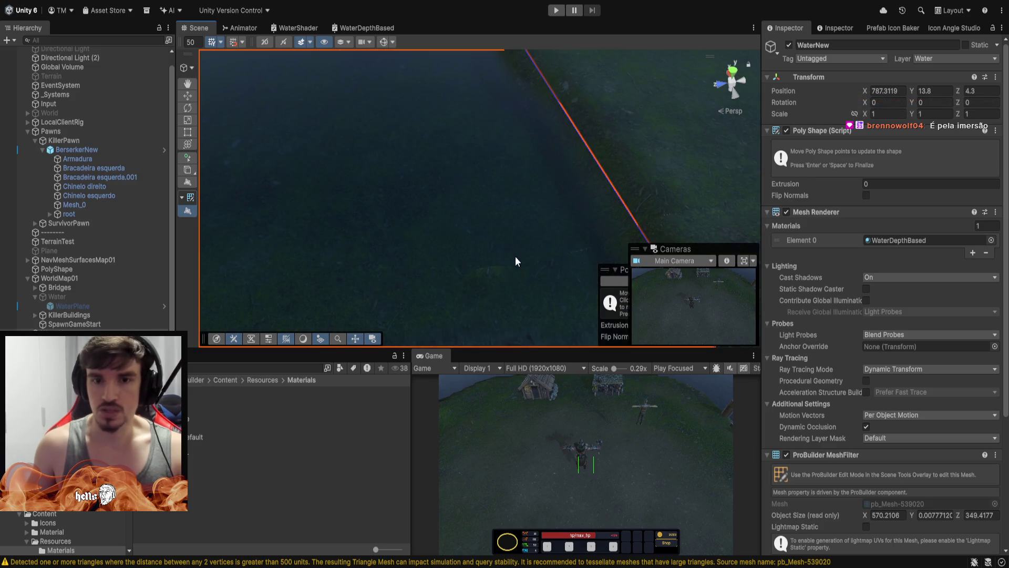
pyautogui.scroll(-5, 515, 261)
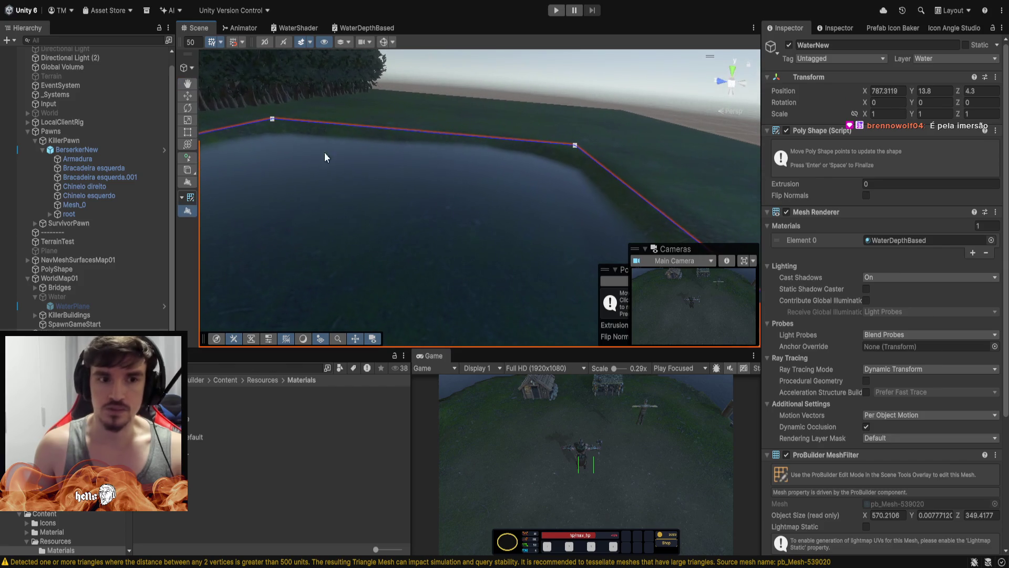
pyautogui.click(74, 324)
pyautogui.moveTo(605, 148)
pyautogui.mouseDown()
pyautogui.moveTo(561, 127)
pyautogui.moveTo(473, 136)
pyautogui.mouseUp()
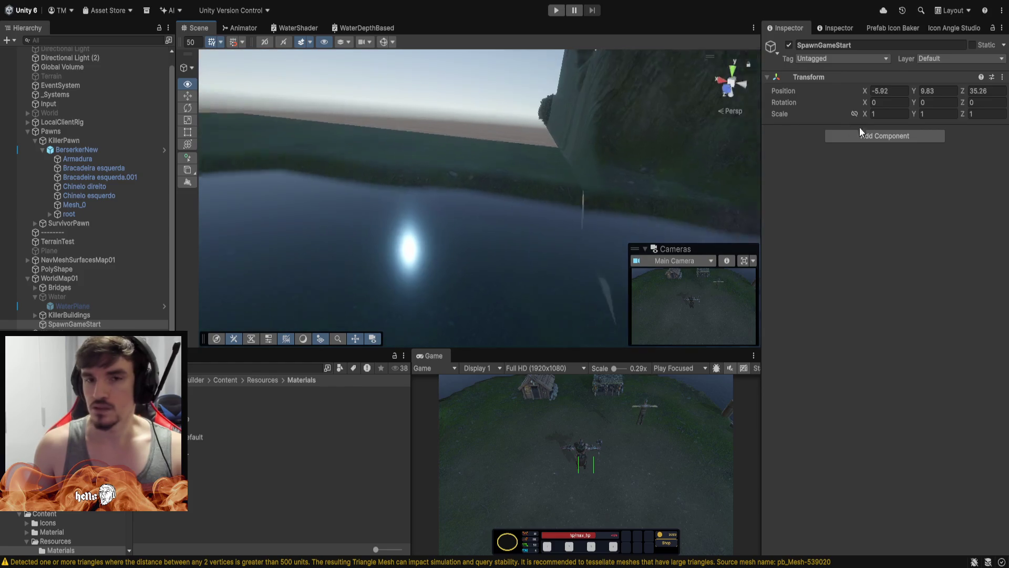
# Fly across the lake and along the shore, looking up past the grassy banks to the treeline.
pyautogui.moveTo(860, 127); pyautogui.dragTo(921, 150)
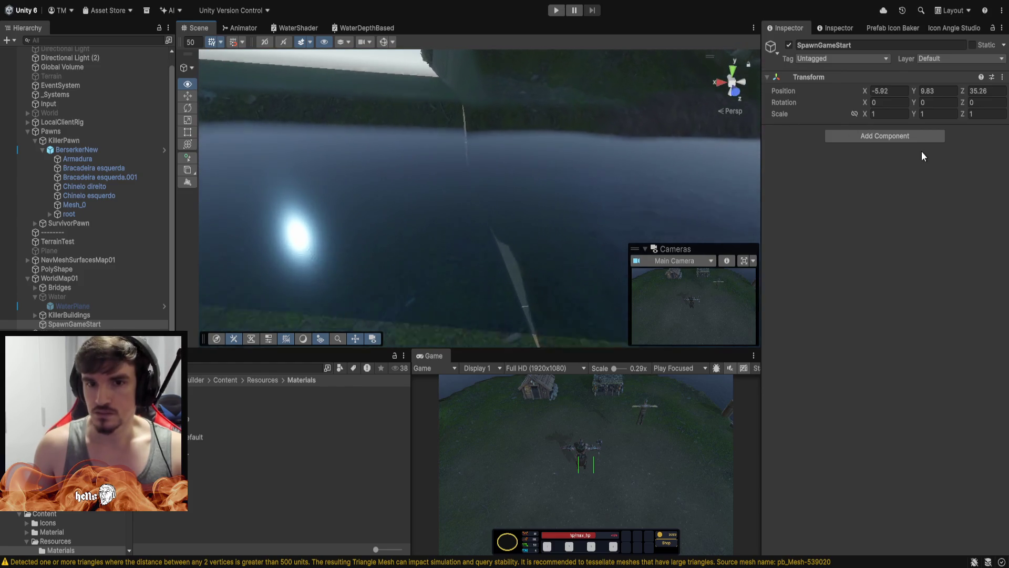
pyautogui.press('w')
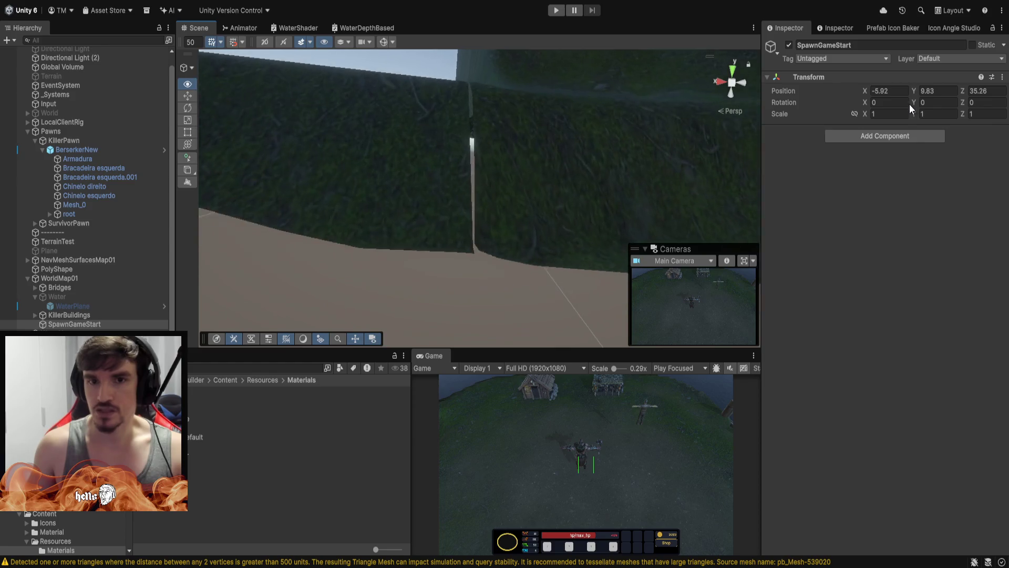
pyautogui.press('s')
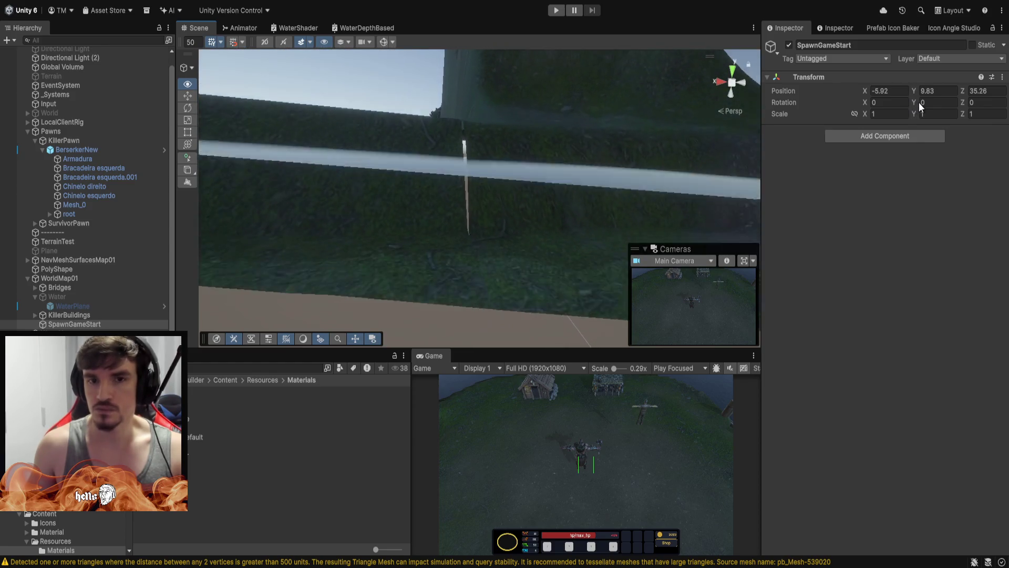
pyautogui.moveTo(921, 107)
pyautogui.mouseDown()
pyautogui.moveTo(958, 111)
pyautogui.moveTo(349, 203)
pyautogui.moveTo(475, 151)
pyautogui.moveTo(468, 182)
pyautogui.moveTo(428, 169)
pyautogui.moveTo(421, 153)
pyautogui.moveTo(444, 61)
pyautogui.moveTo(328, 52)
pyautogui.moveTo(329, 95)
pyautogui.moveTo(634, 193)
pyautogui.moveTo(654, 170)
pyautogui.mouseUp()
pyautogui.press('d')
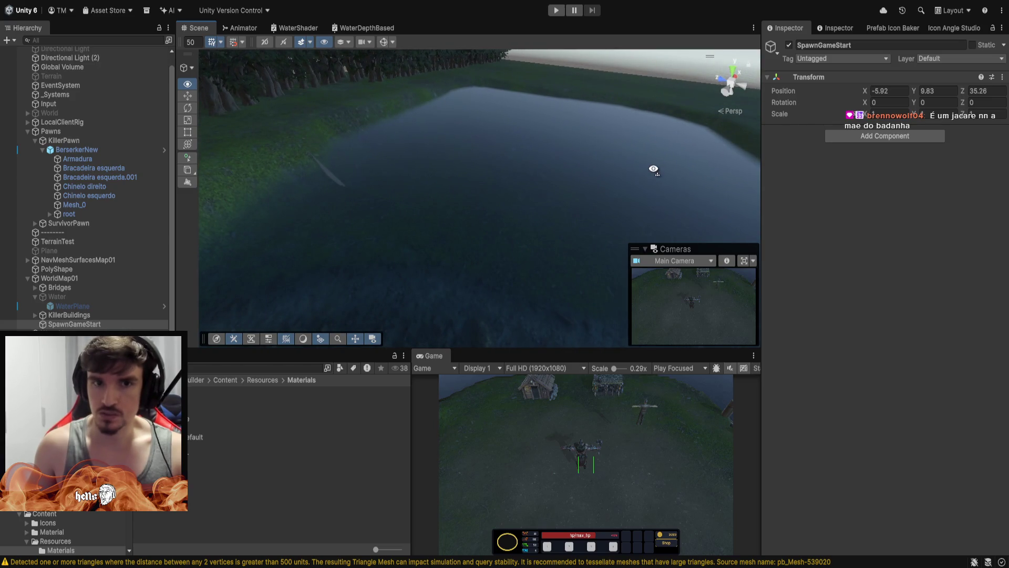
pyautogui.moveTo(654, 170)
pyautogui.mouseDown()
pyautogui.moveTo(517, 154)
pyautogui.moveTo(518, 128)
pyautogui.moveTo(622, 178)
pyautogui.moveTo(675, 189)
pyautogui.moveTo(570, 191)
pyautogui.moveTo(25, 128)
pyautogui.moveTo(777, 170)
pyautogui.moveTo(667, 218)
pyautogui.moveTo(663, 231)
pyautogui.moveTo(469, 228)
pyautogui.moveTo(450, 240)
pyautogui.mouseUp()
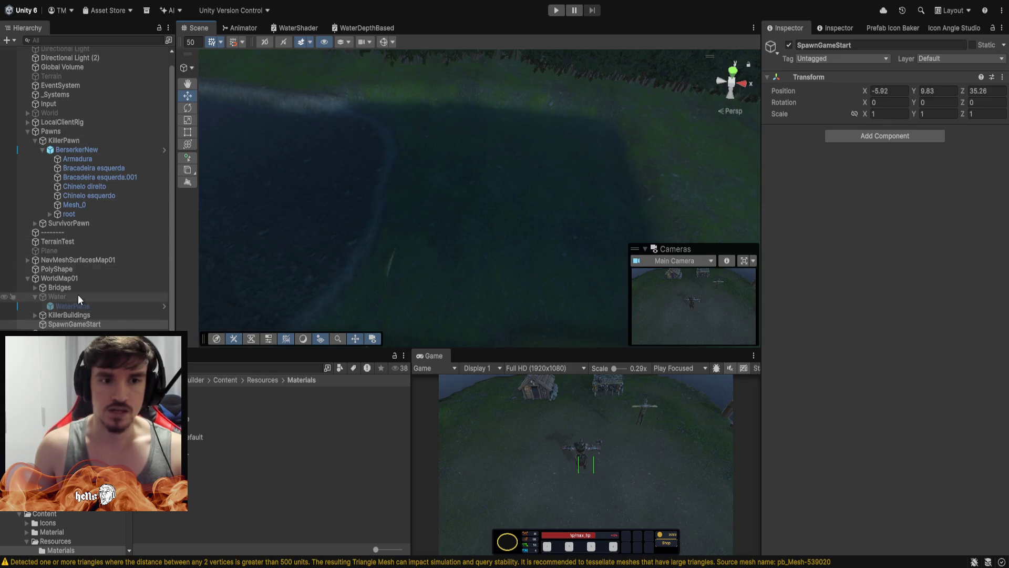
# Hide the WaterNew water surface so the terrain beneath is visible.
pyautogui.click(81, 241)
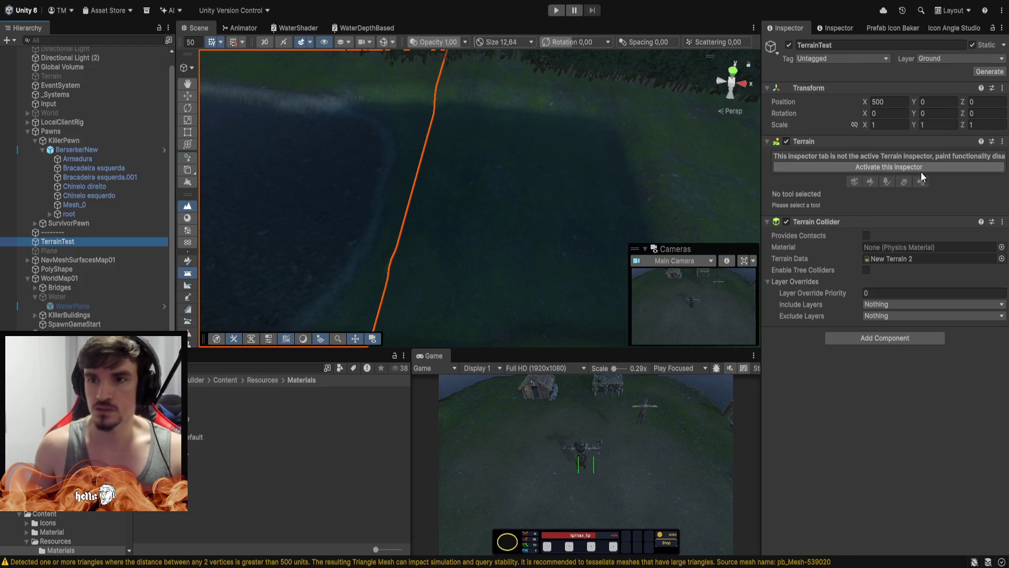
pyautogui.click(867, 156)
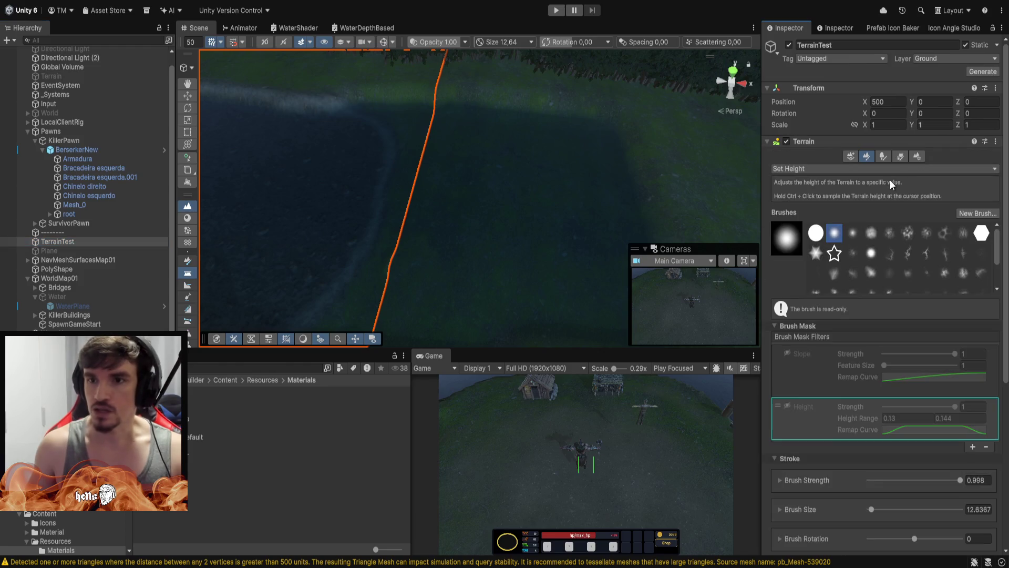
pyautogui.click(187, 218)
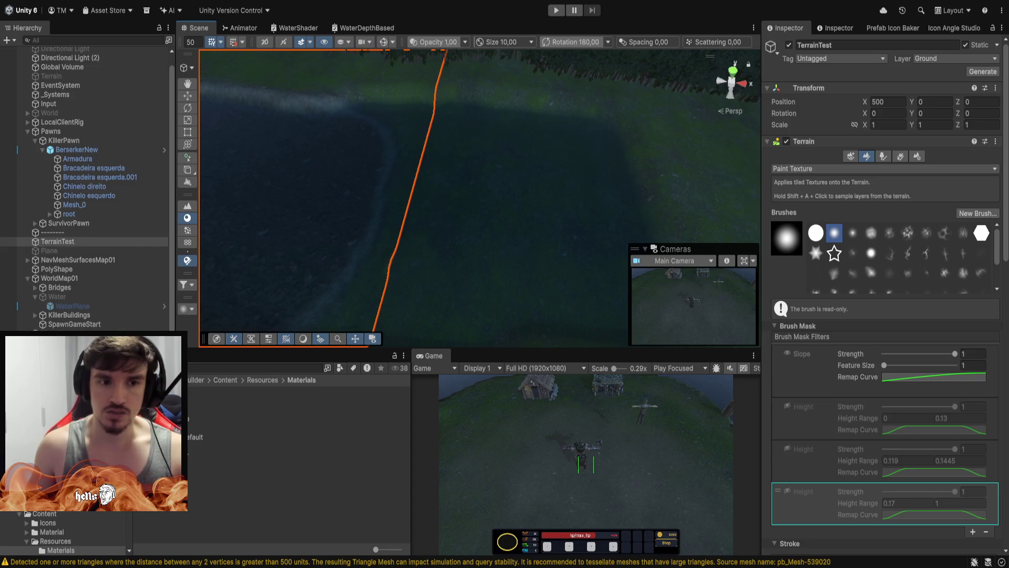
pyautogui.hotkey('ctrl', 'z')
pyautogui.click(788, 45)
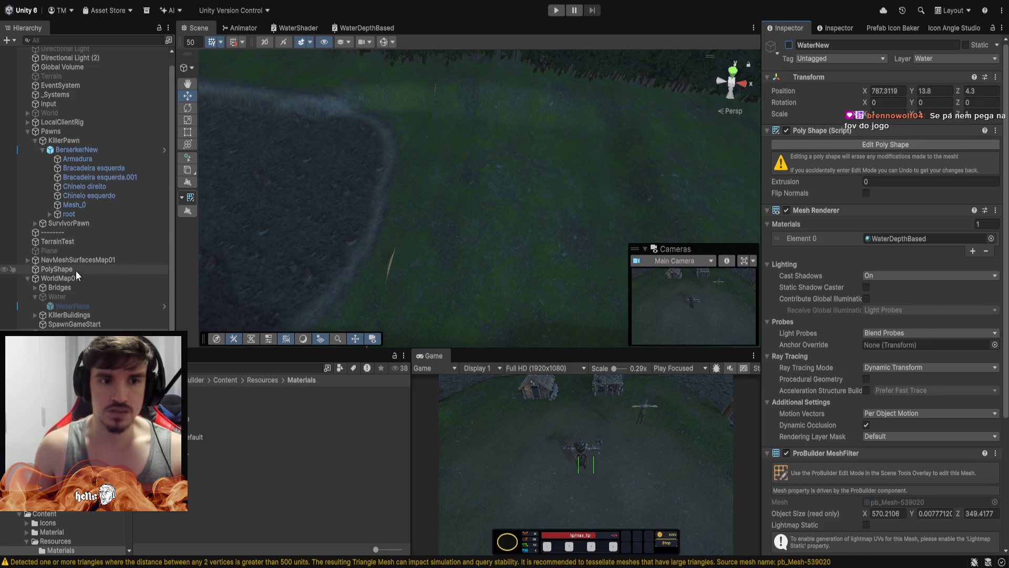
# Put TerrainTest in Paint Texture mode, turning off the Slope filter and enabling the 0–0.13 Height filter.
pyautogui.click(72, 243)
pyautogui.click(895, 167)
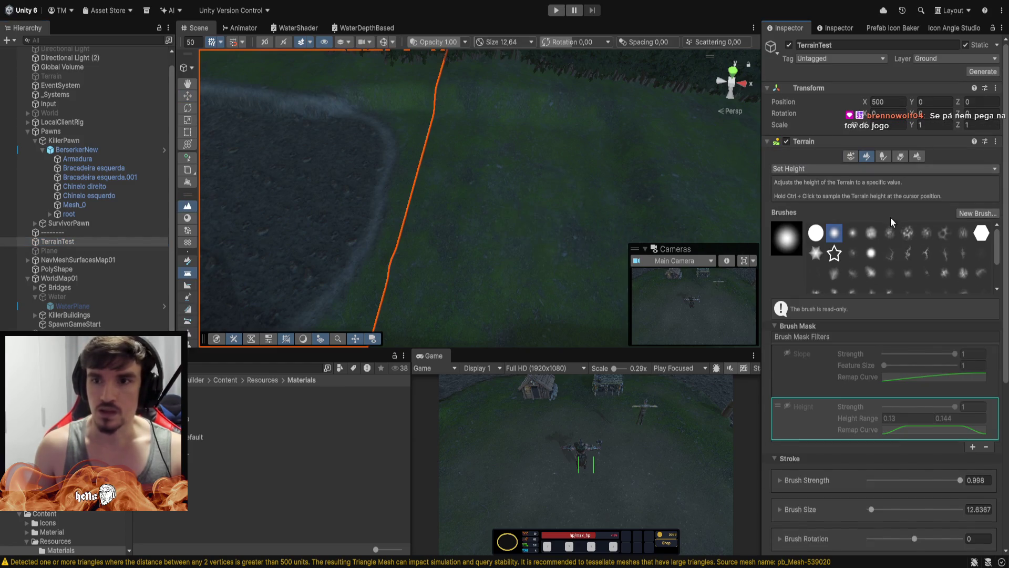
pyautogui.click(188, 217)
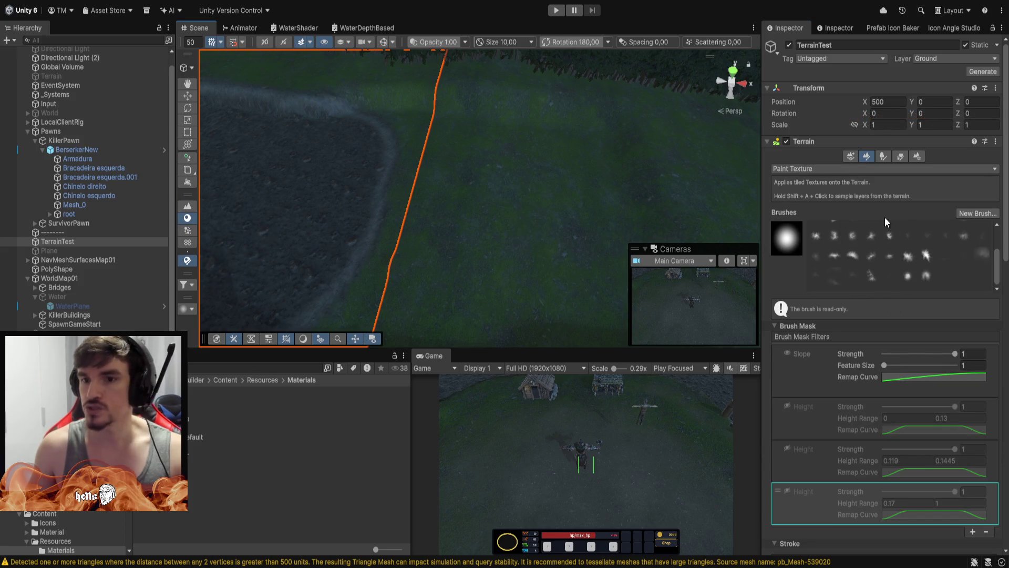
pyautogui.scroll(-1, 857, 465)
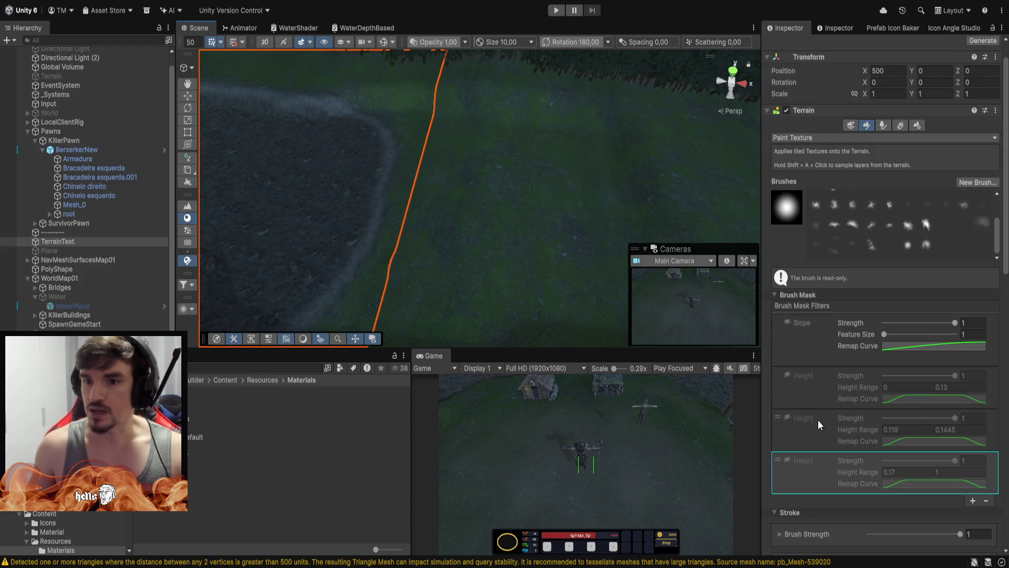
pyautogui.click(789, 321)
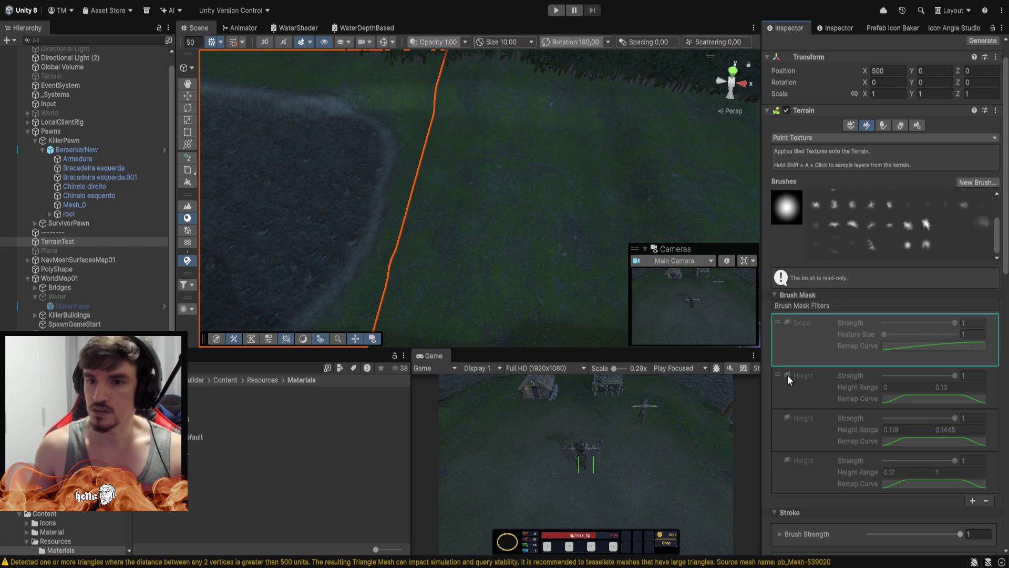
pyautogui.click(787, 374)
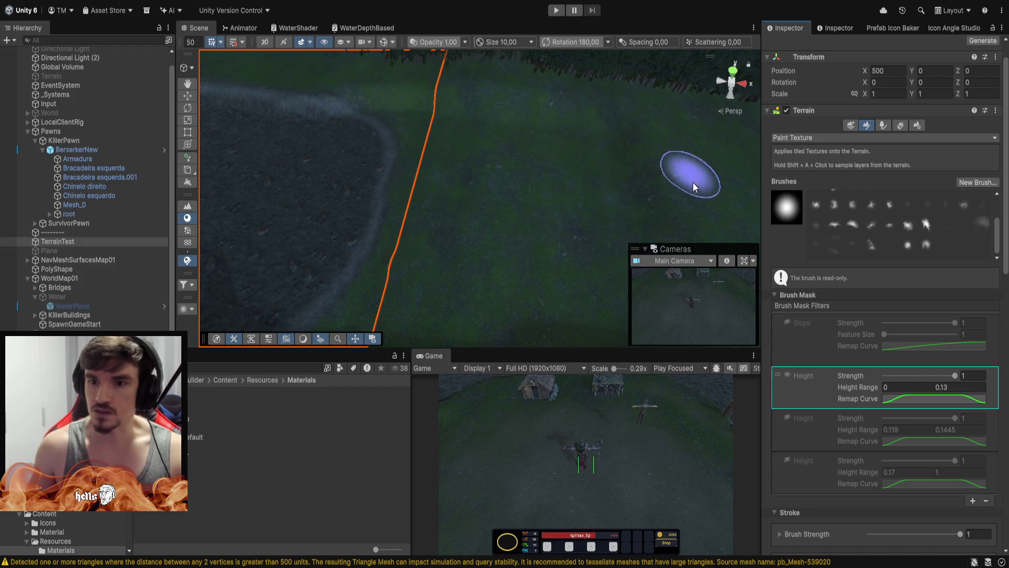
pyautogui.scroll(-15, 929, 351)
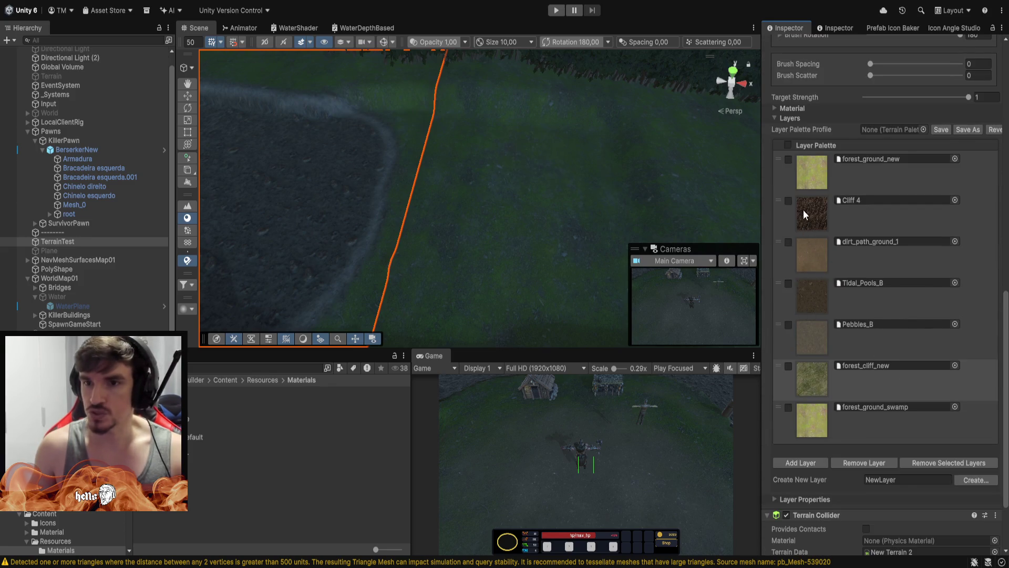
# Choose the Tidal_Pools_B layer and brush it along the path's low edge.
pyautogui.click(809, 293)
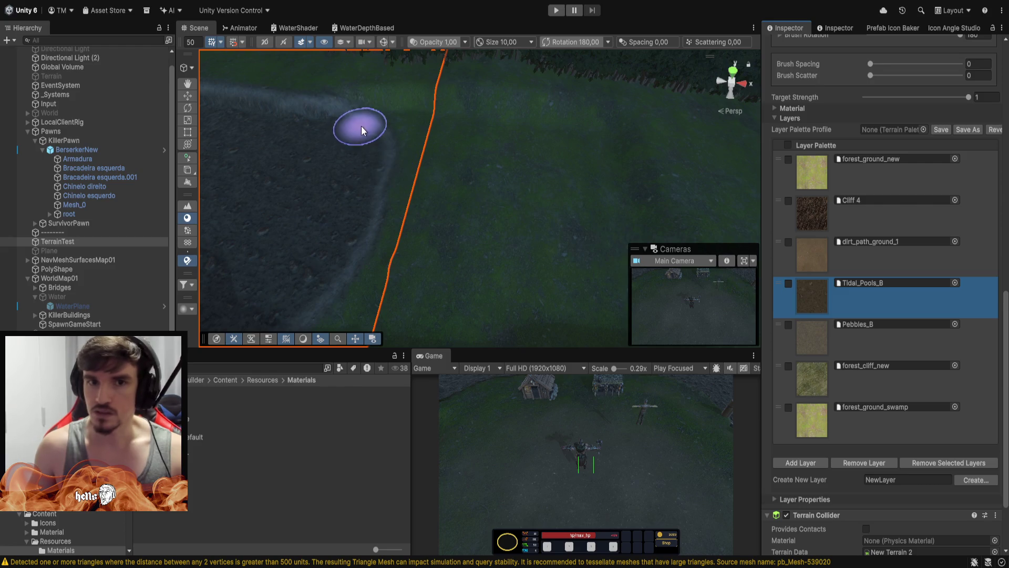
pyautogui.moveTo(361, 129)
pyautogui.mouseDown()
pyautogui.moveTo(375, 196)
pyautogui.moveTo(373, 186)
pyautogui.moveTo(331, 292)
pyautogui.moveTo(398, 159)
pyautogui.moveTo(946, 188)
pyautogui.moveTo(699, 190)
pyautogui.moveTo(475, 270)
pyautogui.mouseUp()
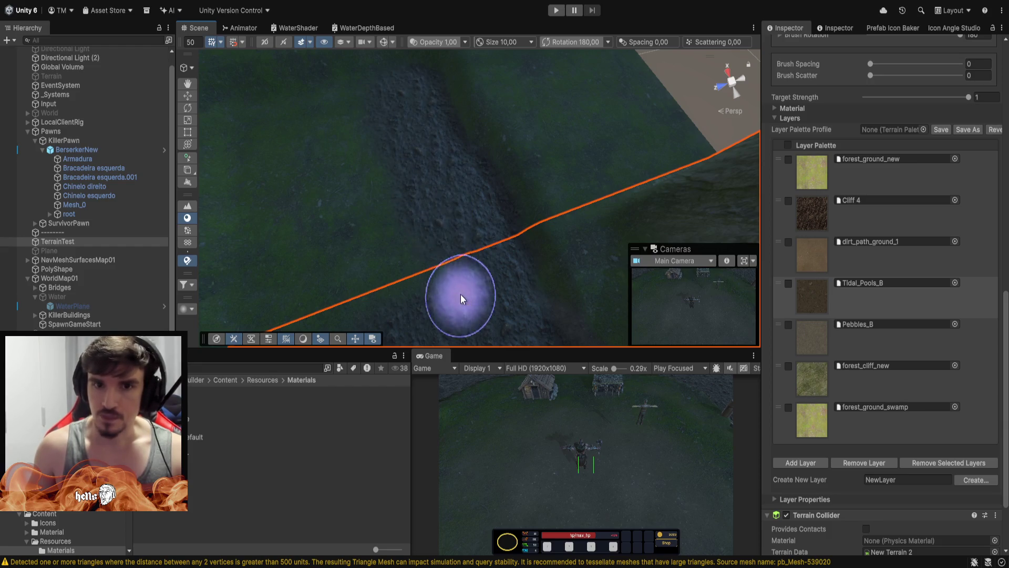
# Set up Paint Texture on Terrain_(1012) with a soft brush of size 27.27.
pyautogui.click(369, 134)
pyautogui.moveTo(487, 133)
pyautogui.mouseDown()
pyautogui.moveTo(285, 86)
pyautogui.moveTo(312, 80)
pyautogui.mouseUp()
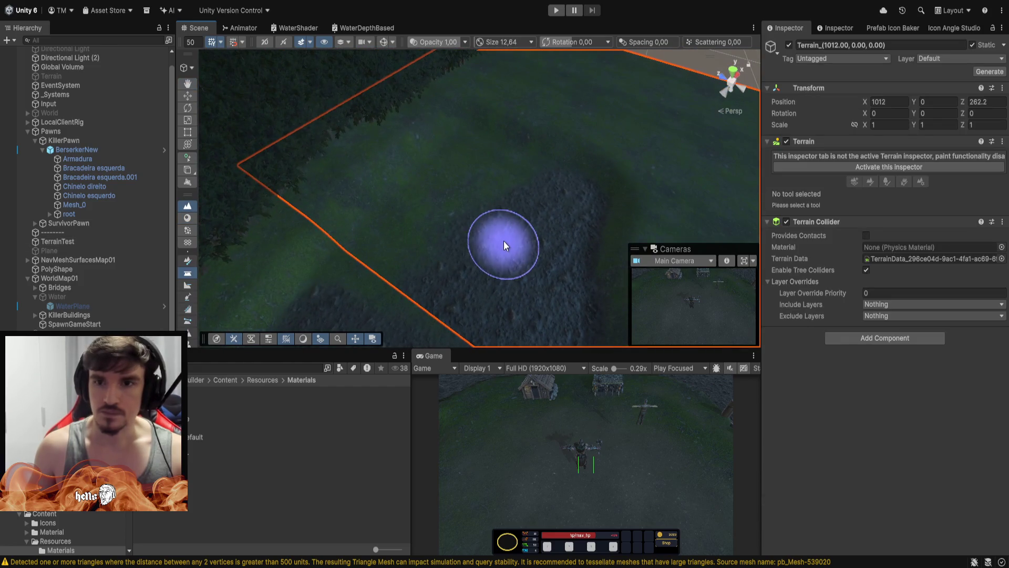
pyautogui.click(187, 218)
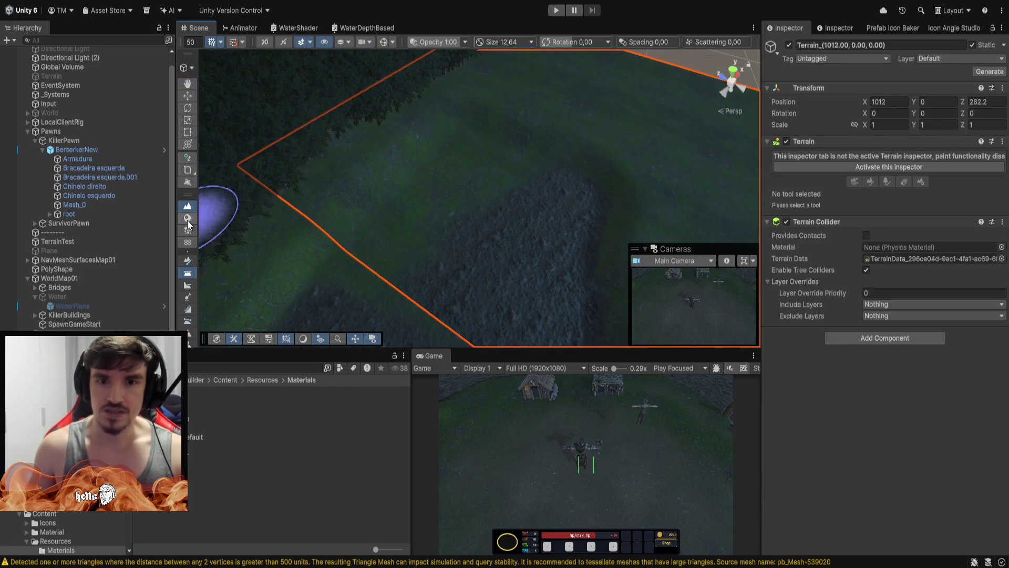
pyautogui.click(942, 166)
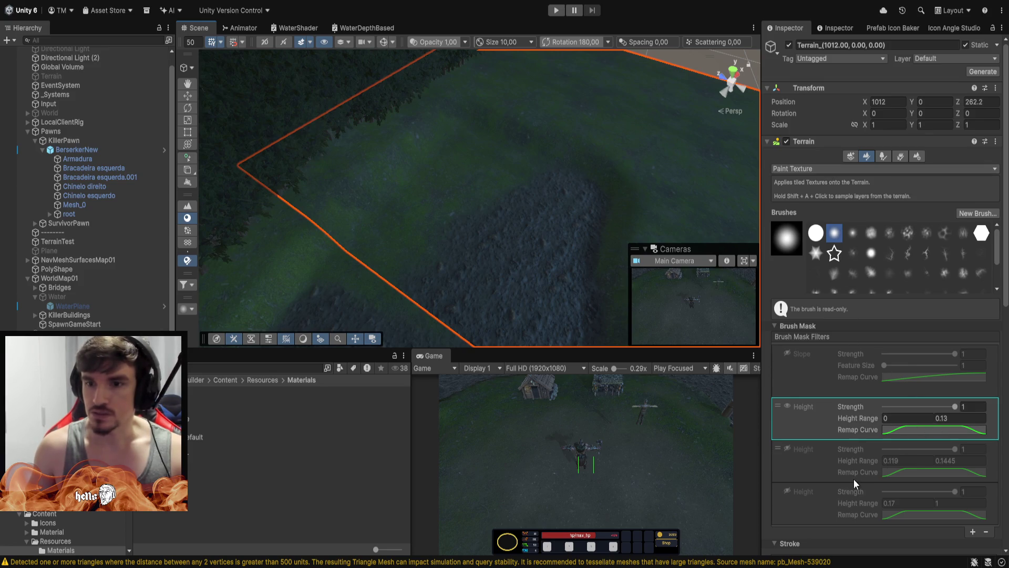
pyautogui.scroll(-3, 854, 478)
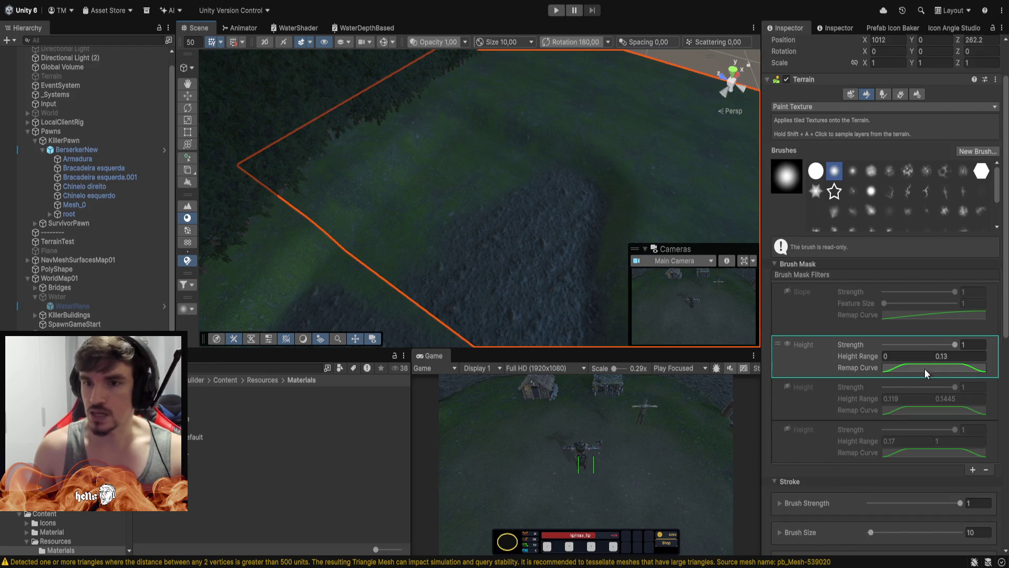
pyautogui.click(849, 173)
pyautogui.scroll(-6, 841, 368)
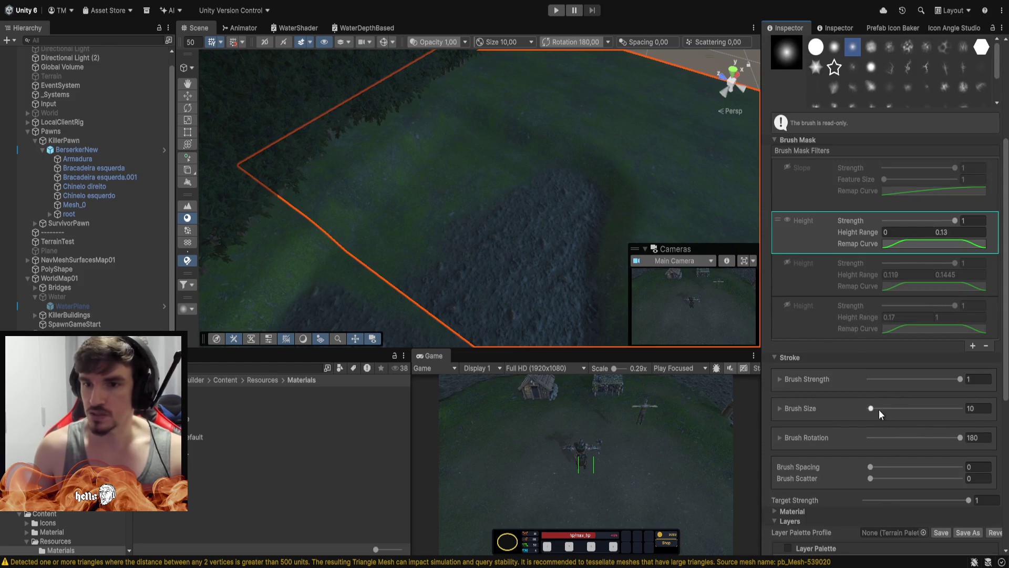
pyautogui.moveTo(871, 408); pyautogui.dragTo(874, 409)
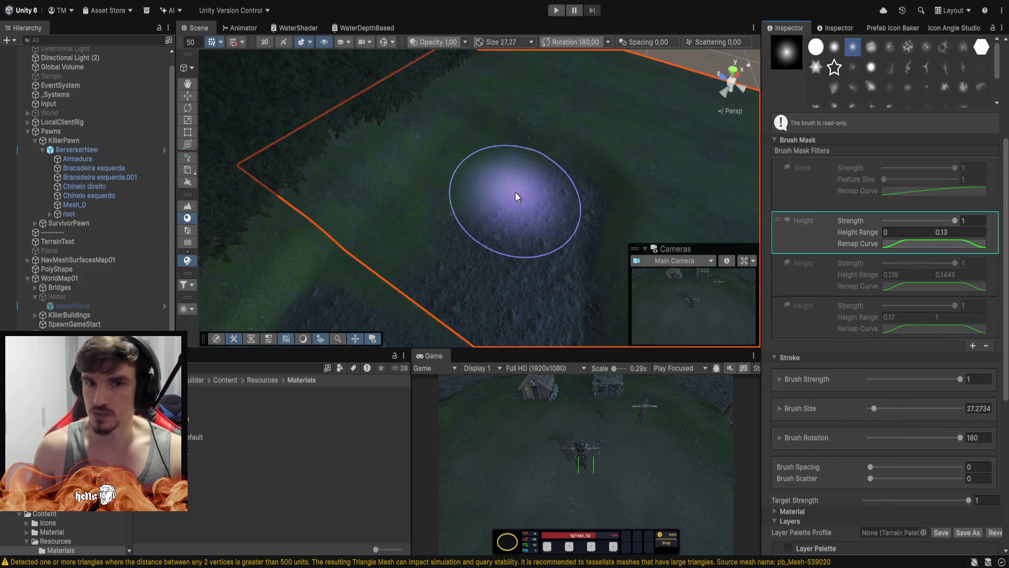
pyautogui.scroll(-7, 849, 442)
pyautogui.scroll(-6, 849, 438)
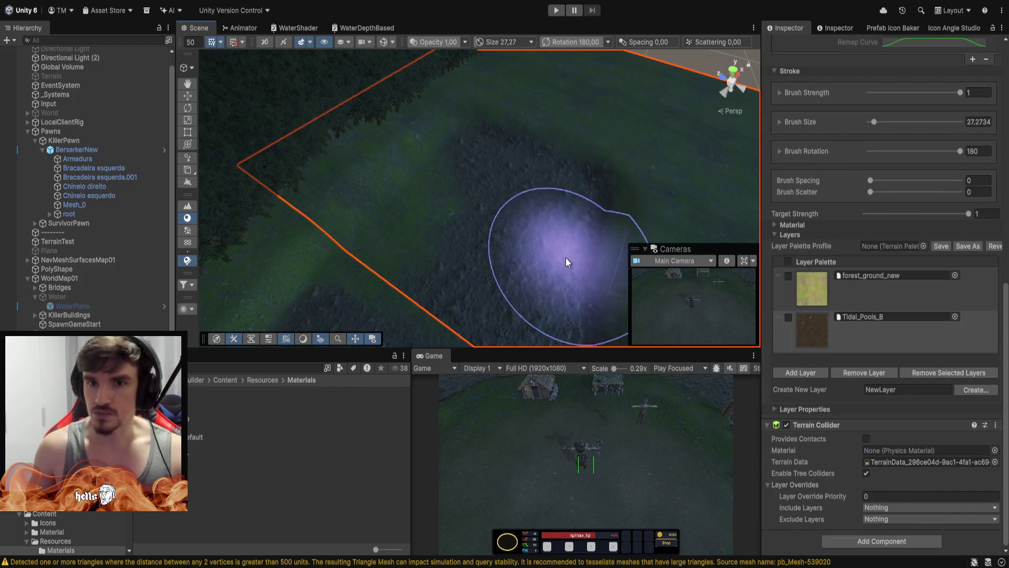
# Paint dark gravel over the low grassy ground and inspect the painted riverbed.
pyautogui.moveTo(398, 238)
pyautogui.mouseDown()
pyautogui.moveTo(394, 260)
pyautogui.moveTo(421, 267)
pyautogui.moveTo(373, 266)
pyautogui.moveTo(482, 308)
pyautogui.moveTo(440, 194)
pyautogui.moveTo(470, 276)
pyautogui.moveTo(519, 250)
pyautogui.moveTo(501, 152)
pyautogui.moveTo(353, 276)
pyautogui.moveTo(474, 210)
pyautogui.moveTo(654, 225)
pyautogui.moveTo(614, 131)
pyautogui.moveTo(265, 151)
pyautogui.moveTo(356, 198)
pyautogui.moveTo(449, 185)
pyautogui.moveTo(619, 211)
pyautogui.moveTo(706, 162)
pyautogui.moveTo(878, 142)
pyautogui.moveTo(893, 151)
pyautogui.moveTo(502, 155)
pyautogui.mouseUp()
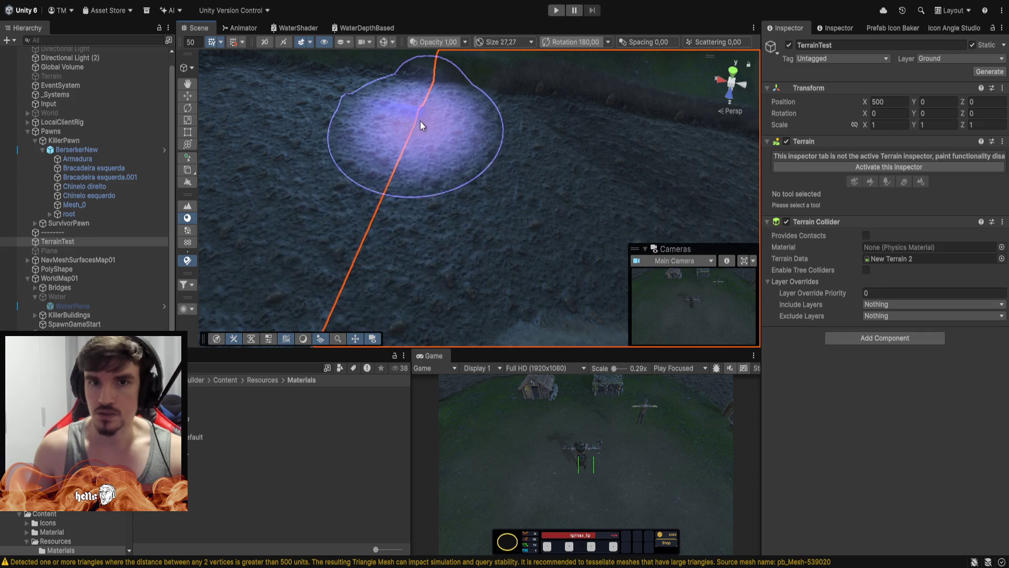
pyautogui.click(282, 100)
pyautogui.moveTo(528, 153)
pyautogui.mouseDown()
pyautogui.moveTo(367, 78)
pyautogui.moveTo(327, 109)
pyautogui.moveTo(389, 10)
pyautogui.moveTo(632, 2)
pyautogui.moveTo(525, 1)
pyautogui.moveTo(552, 105)
pyautogui.moveTo(445, 106)
pyautogui.moveTo(435, 83)
pyautogui.moveTo(560, 96)
pyautogui.mouseUp()
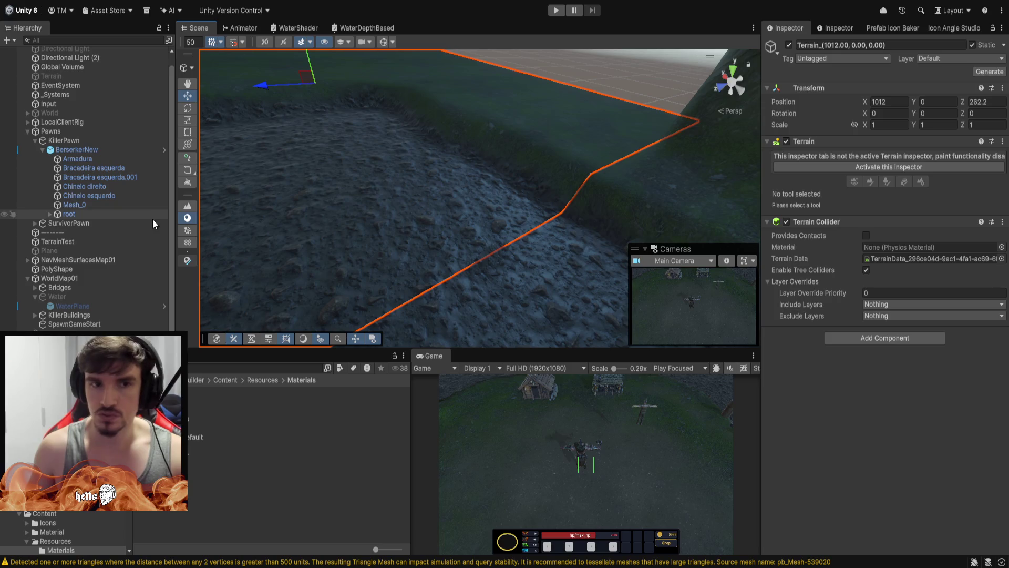
# On TerrainTest, swap the lowest Height mask for the 0.119–0.1445 Height filter.
pyautogui.click(862, 168)
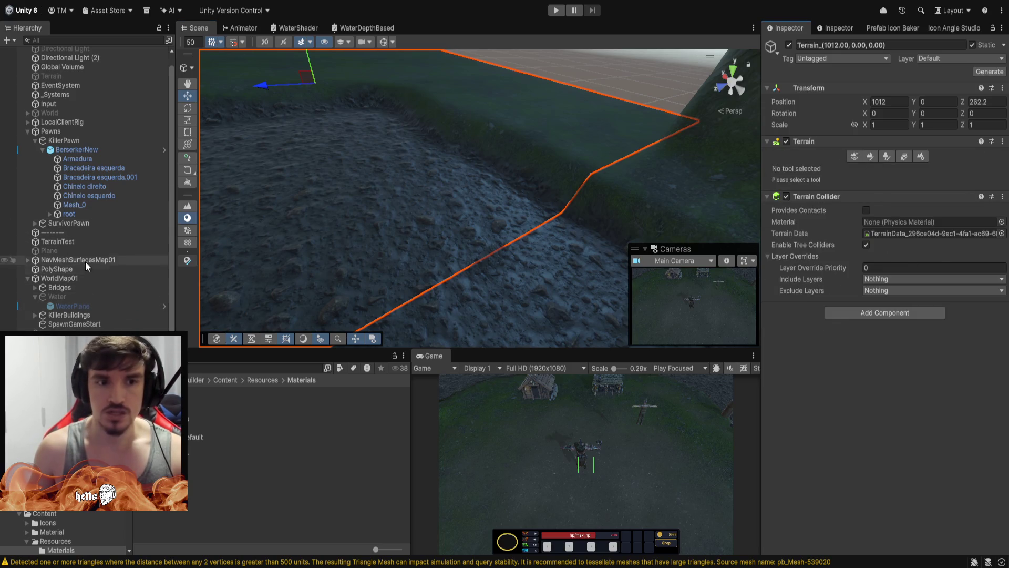
pyautogui.click(74, 244)
pyautogui.click(919, 167)
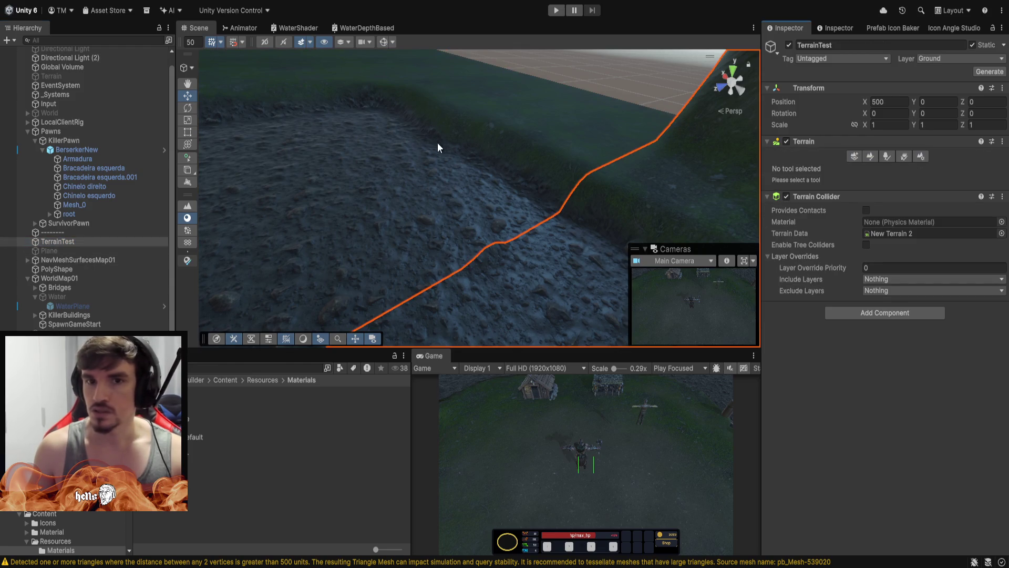
pyautogui.moveTo(465, 117)
pyautogui.mouseDown()
pyautogui.moveTo(547, 131)
pyautogui.moveTo(480, 113)
pyautogui.moveTo(528, 162)
pyautogui.moveTo(479, 180)
pyautogui.mouseUp()
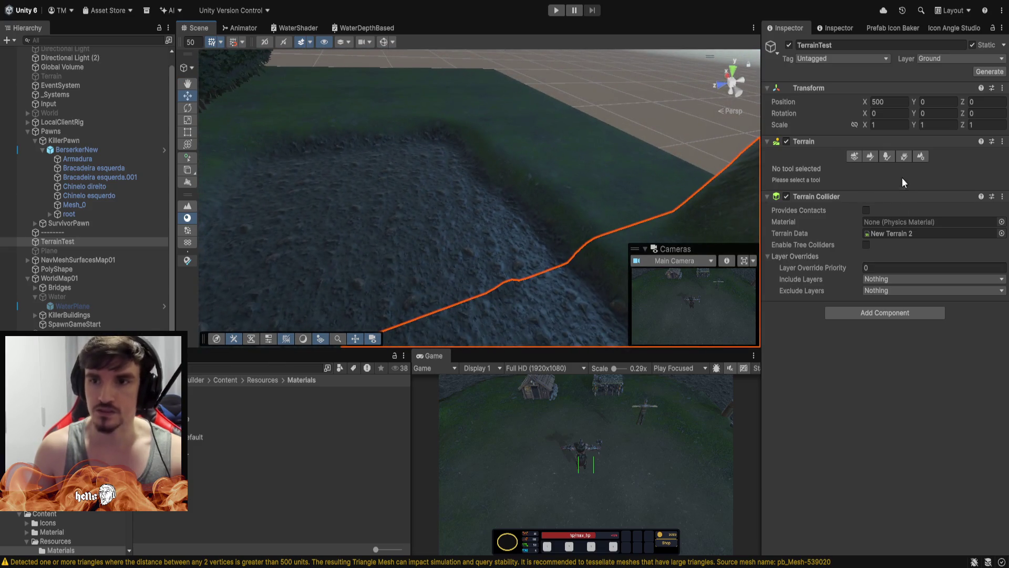
pyautogui.click(871, 156)
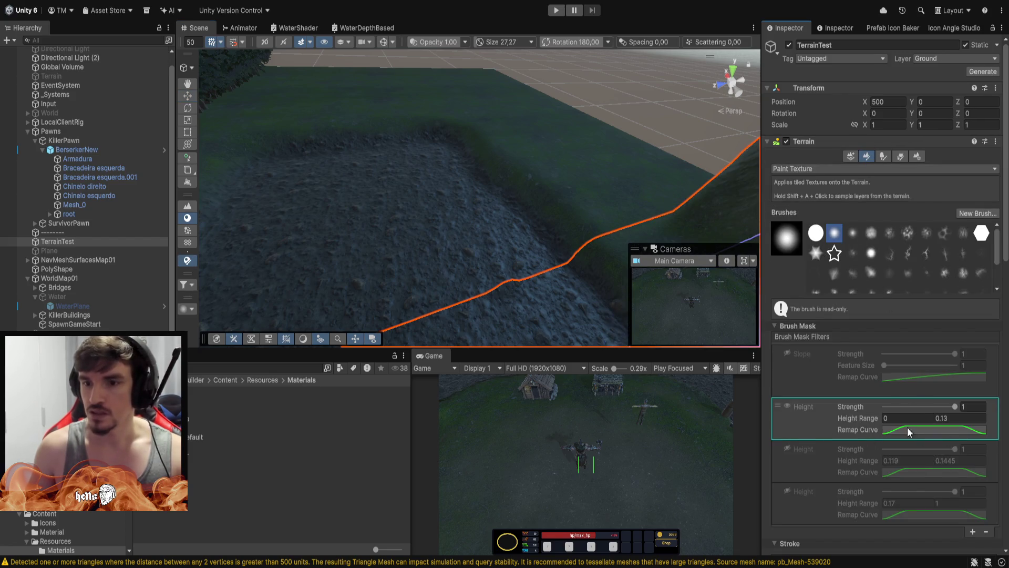
pyautogui.scroll(-2, 907, 426)
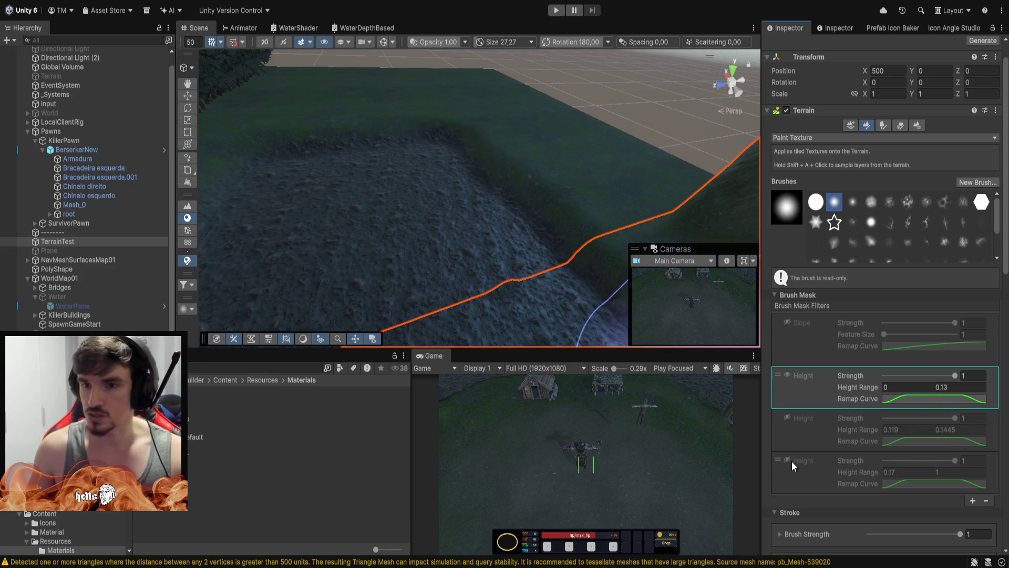
pyautogui.click(789, 375)
pyautogui.click(787, 417)
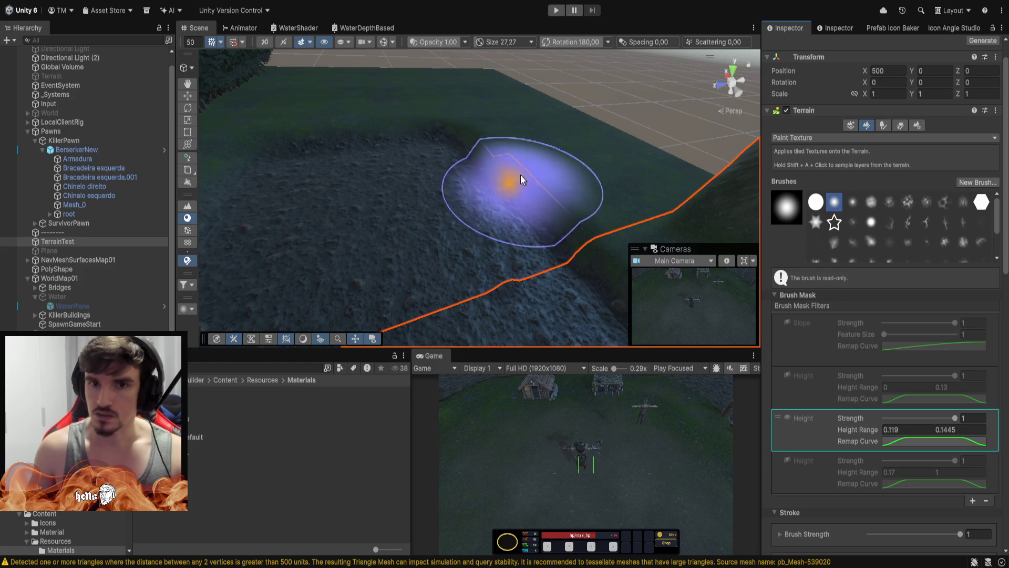
# Pick the Pebbles_B texture as the paint layer.
pyautogui.moveTo(534, 189)
pyautogui.mouseDown()
pyautogui.moveTo(483, 183)
pyautogui.moveTo(583, 158)
pyautogui.moveTo(665, 152)
pyautogui.moveTo(541, 181)
pyautogui.moveTo(589, 221)
pyautogui.mouseUp()
pyautogui.scroll(-5, 845, 379)
pyautogui.scroll(-8, 845, 378)
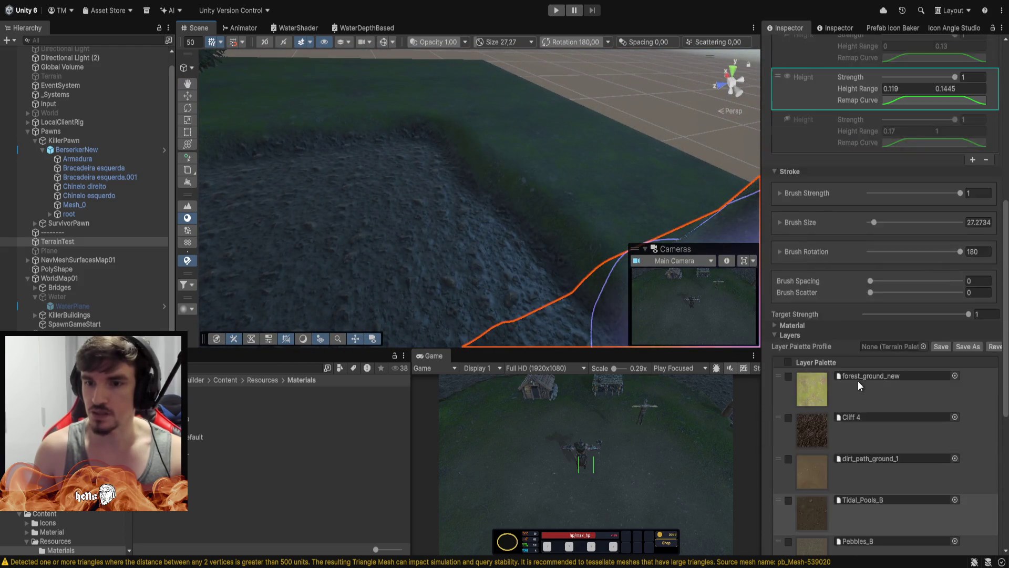
pyautogui.click(810, 435)
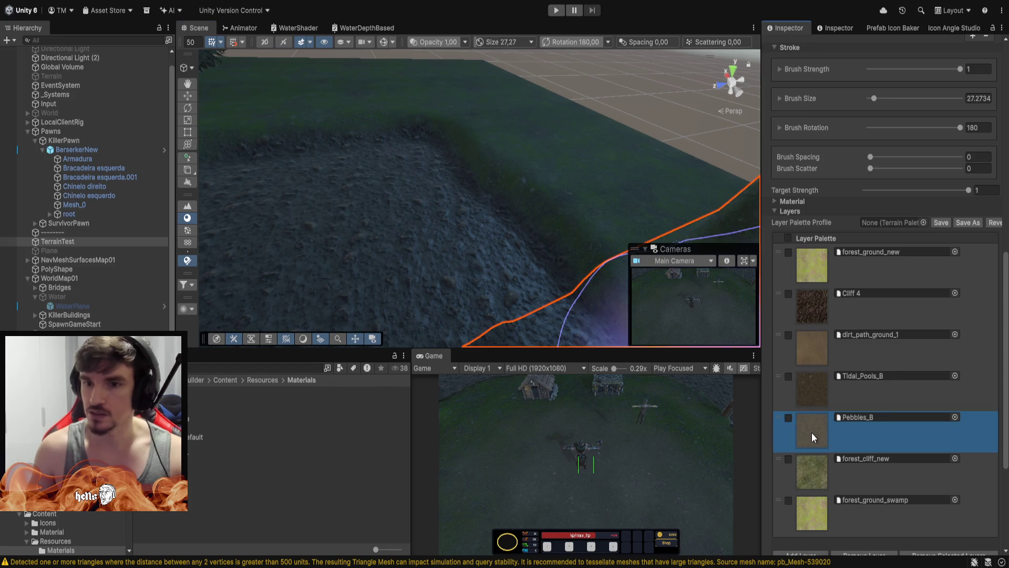
pyautogui.press('w')
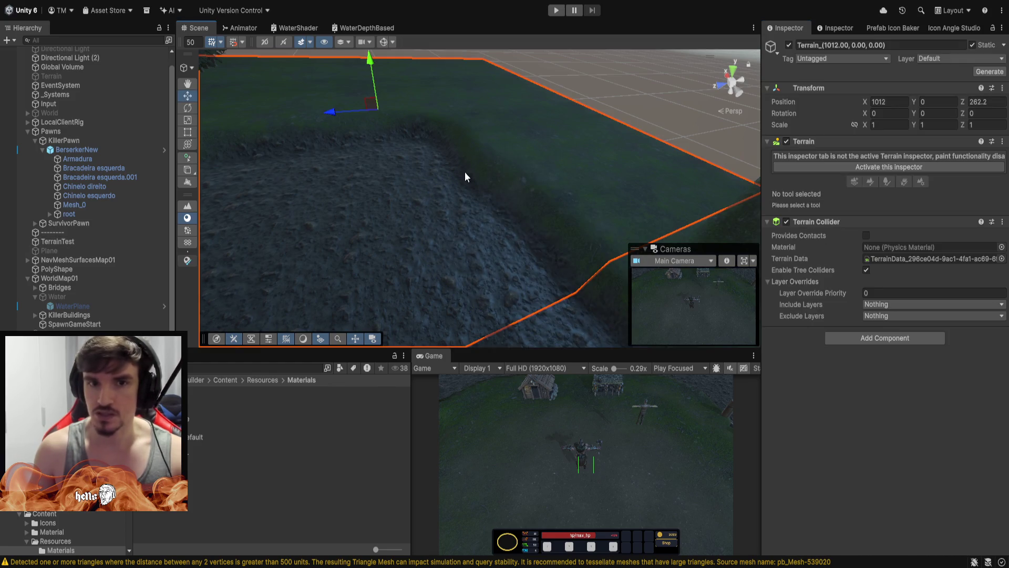
pyautogui.moveTo(386, 170)
pyautogui.mouseDown()
pyautogui.moveTo(634, 192)
pyautogui.moveTo(445, 204)
pyautogui.moveTo(439, 150)
pyautogui.mouseUp()
pyautogui.hotkey('ctrl', 'z')
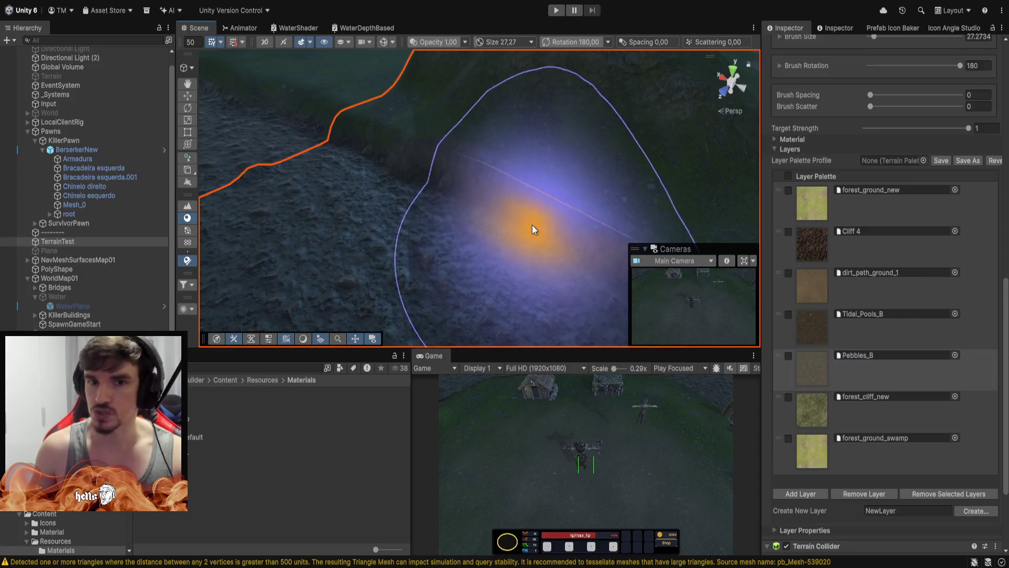
pyautogui.moveTo(600, 249)
pyautogui.mouseDown()
pyautogui.moveTo(692, 72)
pyautogui.moveTo(745, 115)
pyautogui.moveTo(483, 124)
pyautogui.mouseUp()
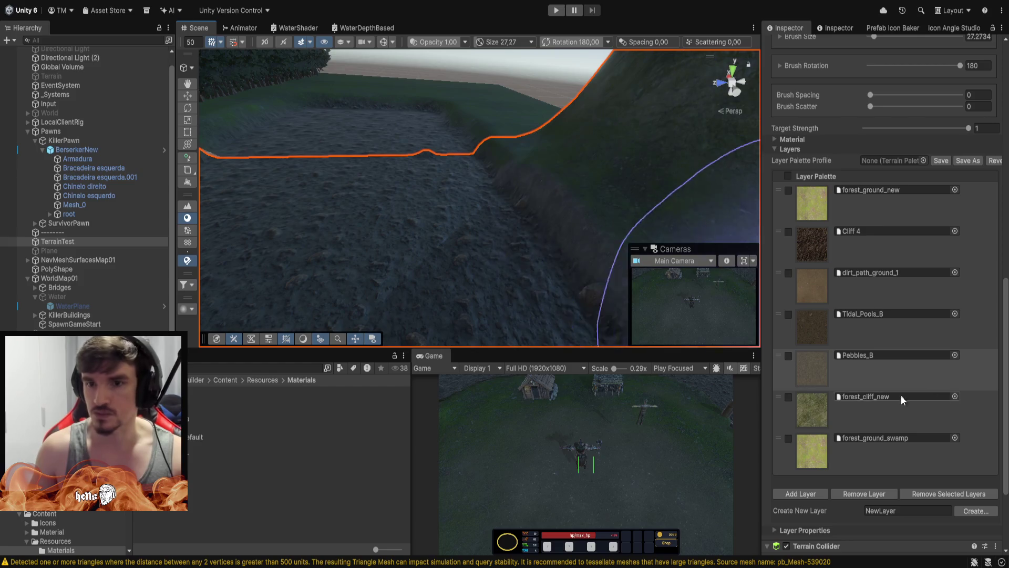
# Enlarge the brush size from 27.27 to 128.035.
pyautogui.scroll(-3, 849, 449)
pyautogui.scroll(10, 873, 372)
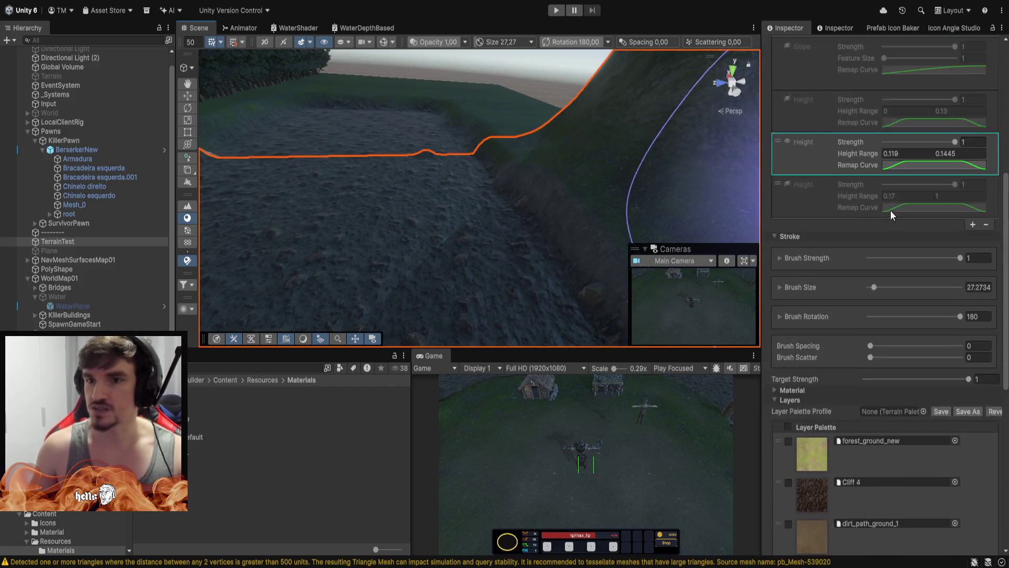
pyautogui.scroll(4, 890, 206)
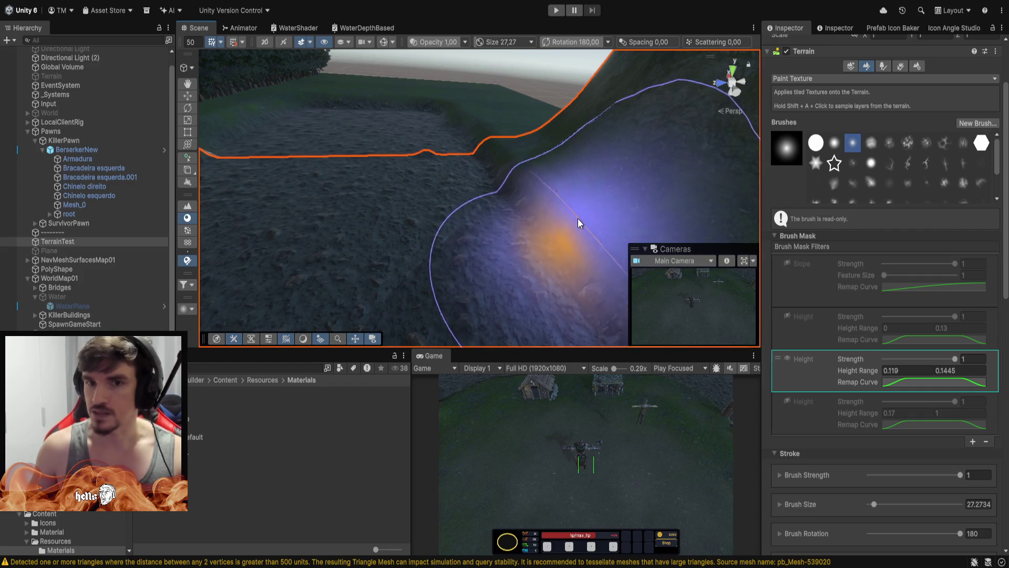
pyautogui.click(909, 371)
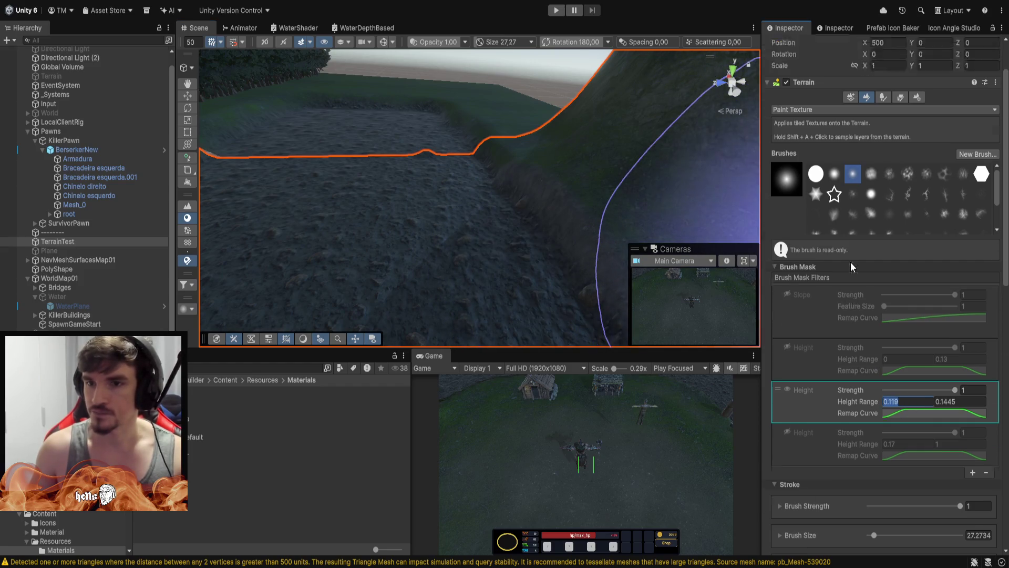
pyautogui.scroll(-3, 839, 413)
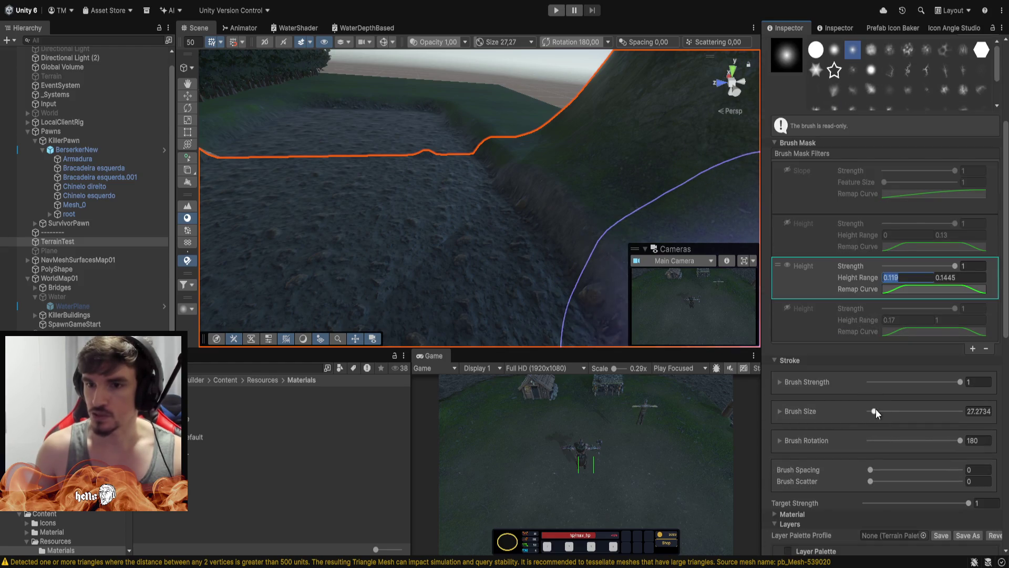
pyautogui.moveTo(874, 411); pyautogui.dragTo(891, 411)
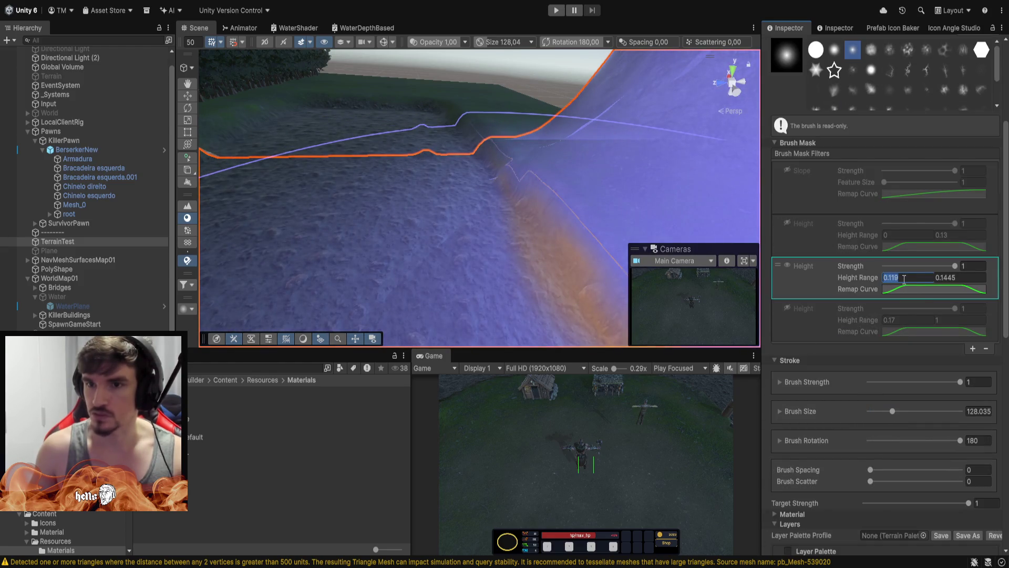
# Set the second Height filter's minimum to 0.1295, keeping 0.1445 as the maximum.
pyautogui.click(903, 278)
pyautogui.press('BackSpace')
pyautogui.write('3')
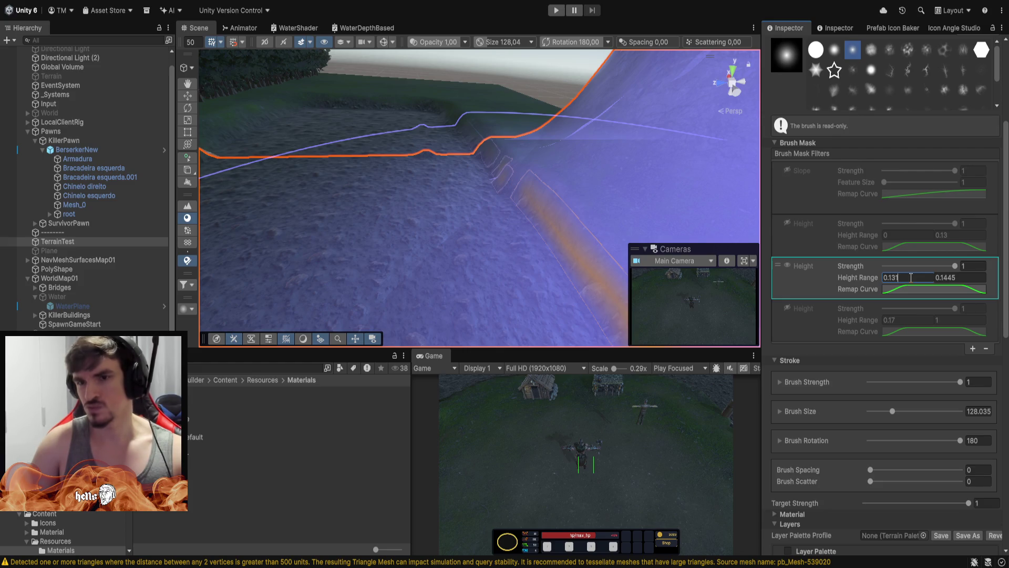
pyautogui.press('BackSpace')
pyautogui.write('29')
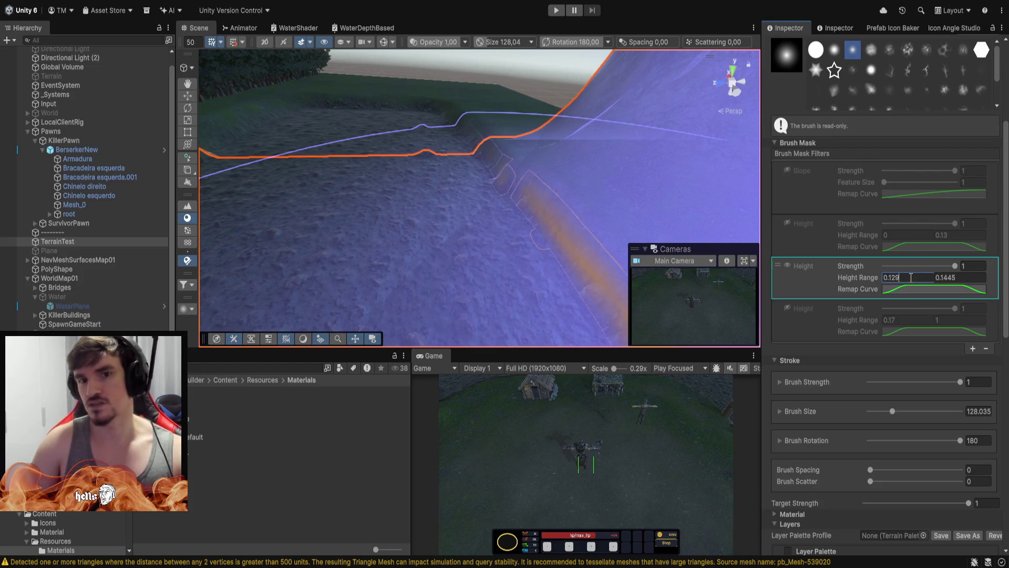
pyautogui.press('BackSpace')
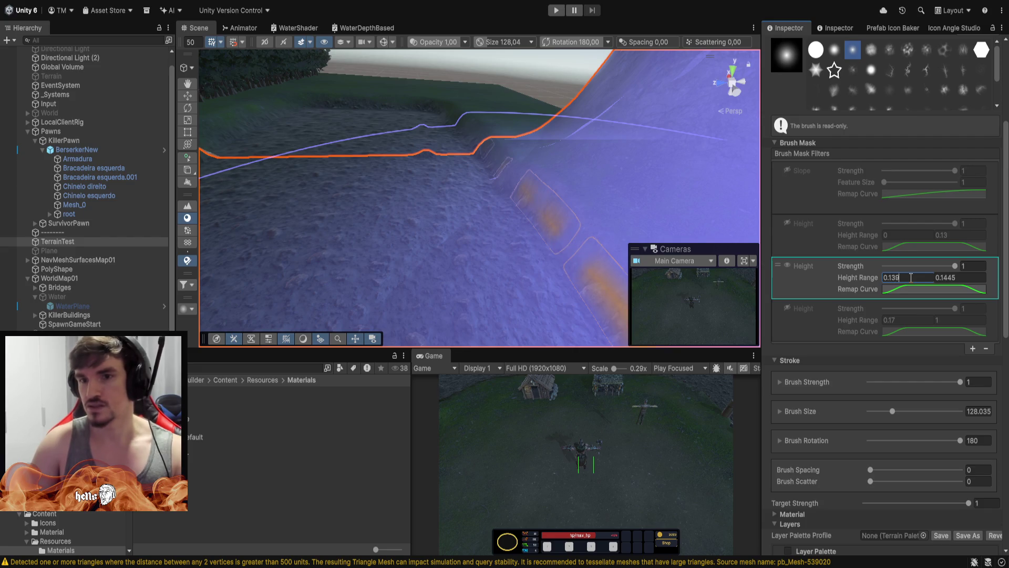
pyautogui.press('BackSpace')
pyautogui.write('4')
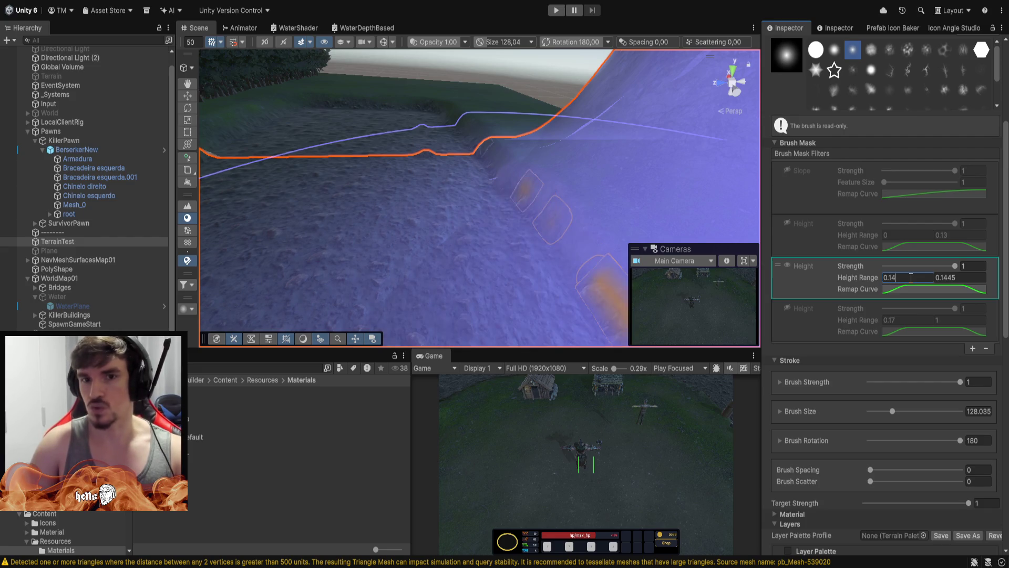
pyautogui.press('BackSpace')
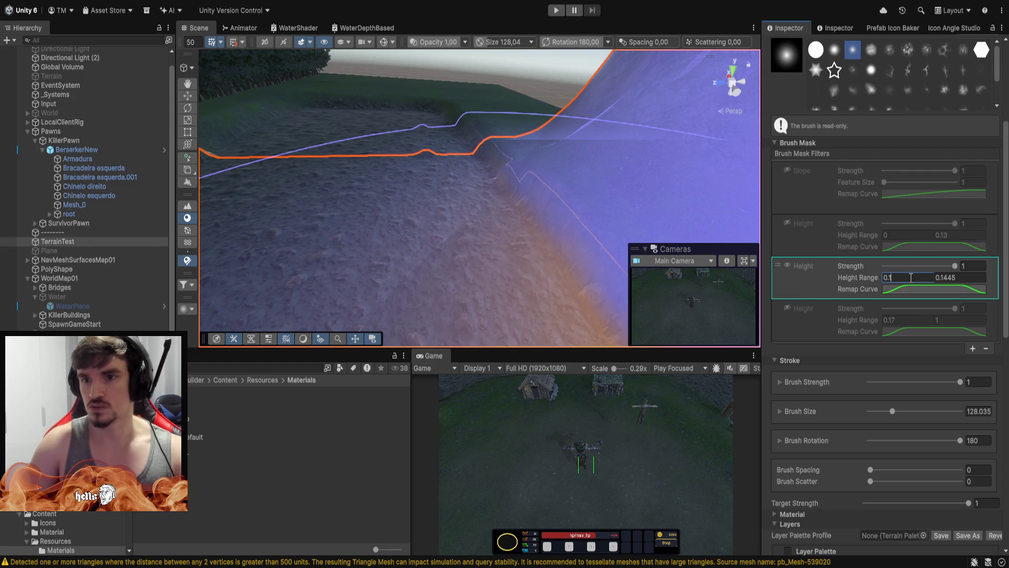
pyautogui.write('41')
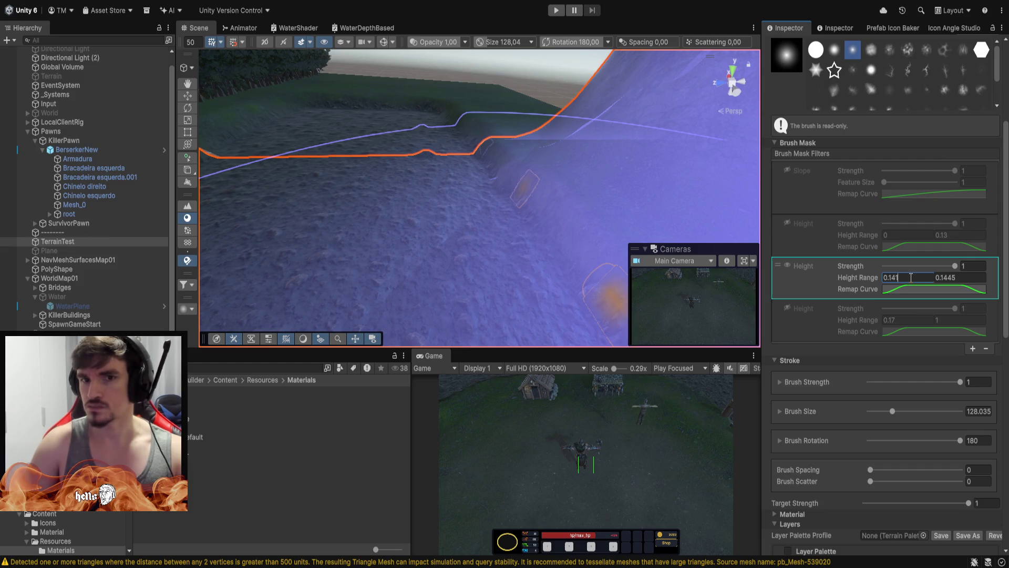
pyautogui.press('BackSpace')
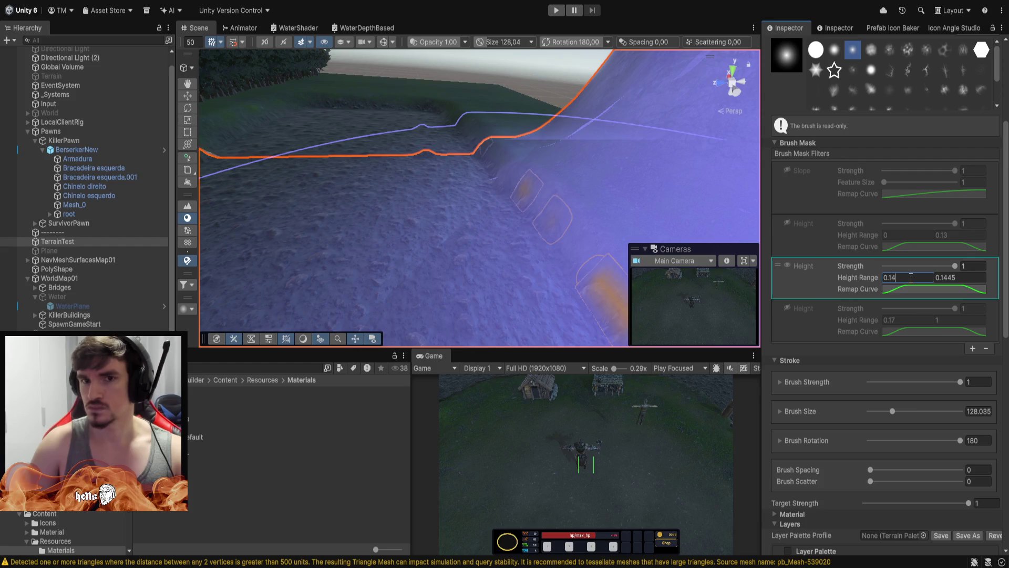
pyautogui.press('BackSpace')
pyautogui.write('31')
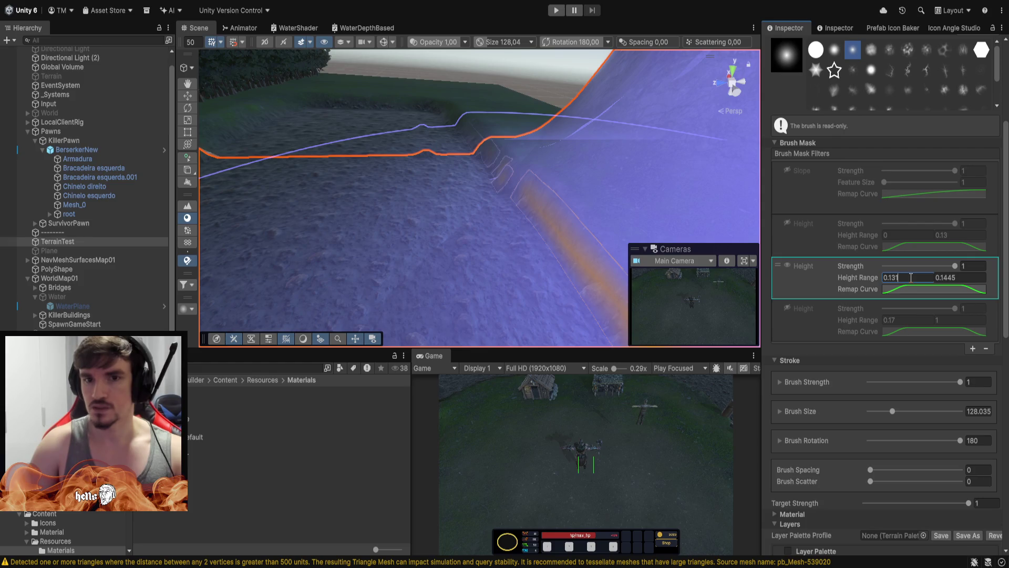
pyautogui.press('BackSpace')
pyautogui.press('BackSpace')
pyautogui.write('295')
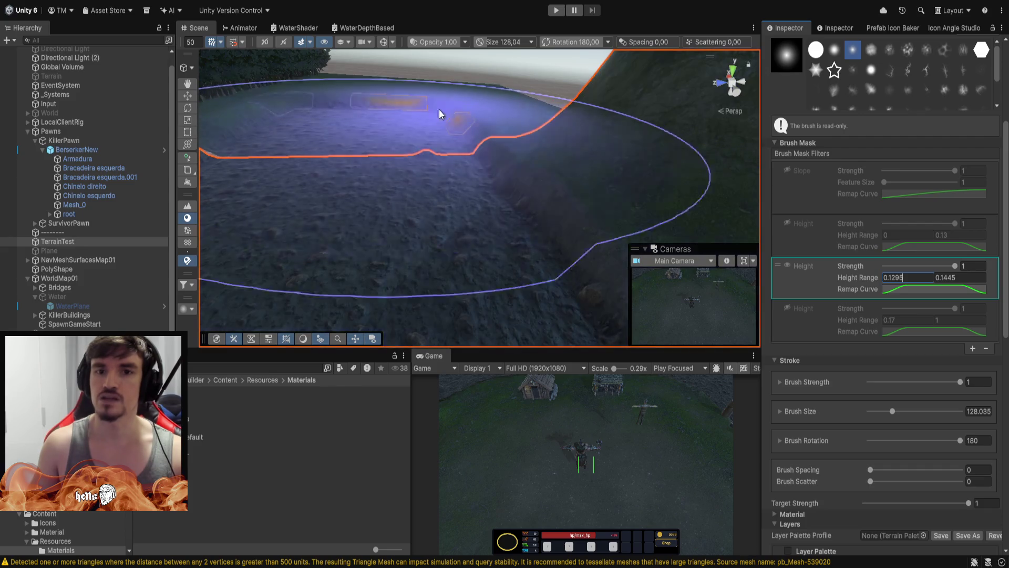
# Exit terrain painting with the Move tool (W) and orbit toward the neighbouring tile.
pyautogui.moveTo(527, 187)
pyautogui.mouseDown()
pyautogui.moveTo(616, 135)
pyautogui.moveTo(602, 128)
pyautogui.moveTo(792, 164)
pyautogui.moveTo(356, 173)
pyautogui.moveTo(357, 183)
pyautogui.moveTo(110, 150)
pyautogui.moveTo(389, 168)
pyautogui.moveTo(739, 160)
pyautogui.moveTo(514, 158)
pyautogui.moveTo(620, 218)
pyautogui.moveTo(703, 189)
pyautogui.moveTo(693, 221)
pyautogui.mouseUp()
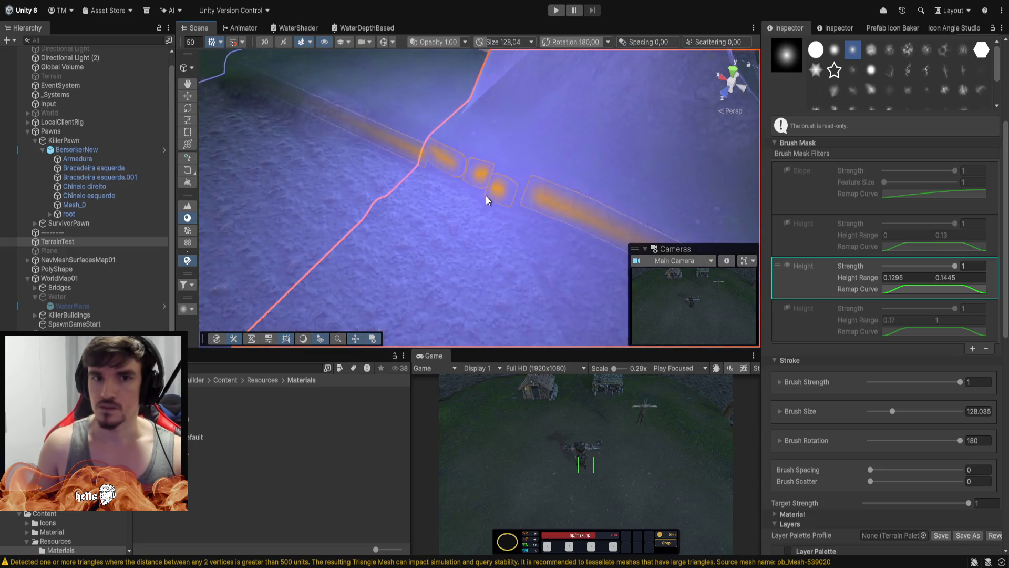
pyautogui.press('w')
pyautogui.moveTo(307, 84)
pyautogui.mouseDown()
pyautogui.moveTo(639, 174)
pyautogui.moveTo(519, 104)
pyautogui.moveTo(581, 166)
pyautogui.moveTo(480, 110)
pyautogui.moveTo(57, 73)
pyautogui.moveTo(918, 78)
pyautogui.moveTo(706, 60)
pyautogui.moveTo(891, 68)
pyautogui.moveTo(948, 13)
pyautogui.moveTo(866, 7)
pyautogui.moveTo(890, 65)
pyautogui.moveTo(414, 6)
pyautogui.moveTo(312, 74)
pyautogui.moveTo(509, 135)
pyautogui.moveTo(590, 103)
pyautogui.moveTo(639, 114)
pyautogui.moveTo(333, 97)
pyautogui.moveTo(337, 107)
pyautogui.moveTo(500, 147)
pyautogui.moveTo(586, 144)
pyautogui.moveTo(727, 94)
pyautogui.moveTo(694, 95)
pyautogui.moveTo(834, 110)
pyautogui.moveTo(971, 102)
pyautogui.moveTo(912, 137)
pyautogui.moveTo(898, 76)
pyautogui.moveTo(945, 70)
pyautogui.moveTo(493, 94)
pyautogui.moveTo(353, 12)
pyautogui.moveTo(94, 37)
pyautogui.moveTo(61, 65)
pyautogui.moveTo(293, 104)
pyautogui.mouseUp()
# Activate Terrain_(1012.00, 0.00, 0.00)'s terrain tools and switch the paint mode to Set Height.
pyautogui.moveTo(427, 168)
pyautogui.mouseDown()
pyautogui.moveTo(608, 158)
pyautogui.moveTo(751, 167)
pyautogui.mouseUp()
pyautogui.click(846, 168)
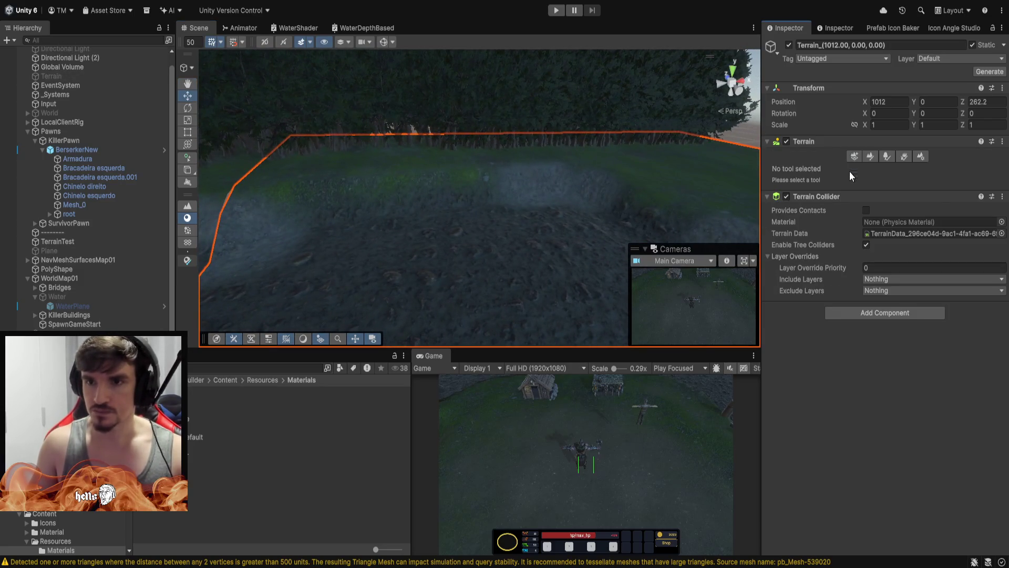
pyautogui.click(872, 158)
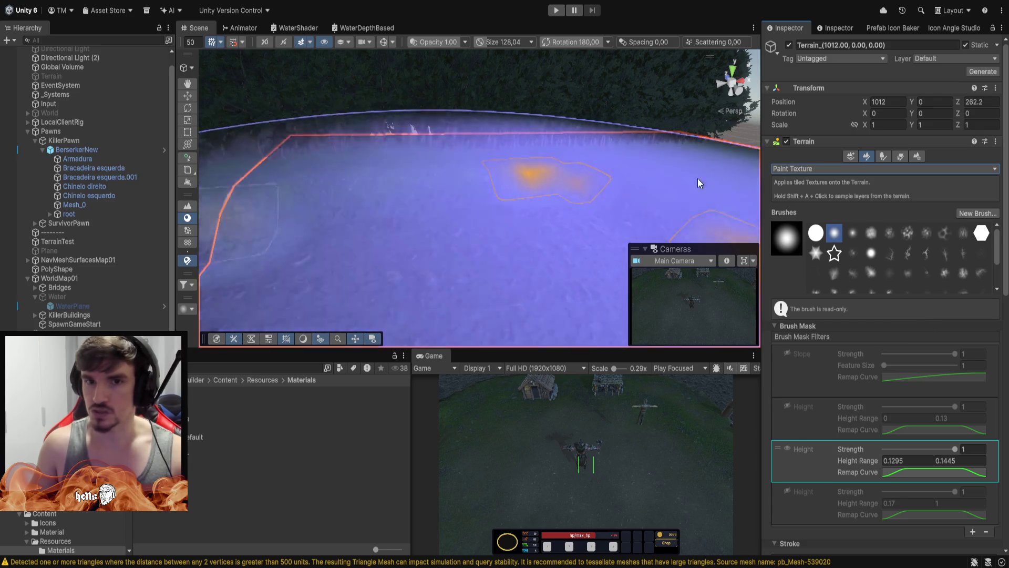
pyautogui.moveTo(573, 130)
pyautogui.mouseDown()
pyautogui.moveTo(779, 111)
pyautogui.moveTo(666, 142)
pyautogui.moveTo(590, 147)
pyautogui.moveTo(717, 150)
pyautogui.moveTo(608, 150)
pyautogui.moveTo(675, 117)
pyautogui.mouseUp()
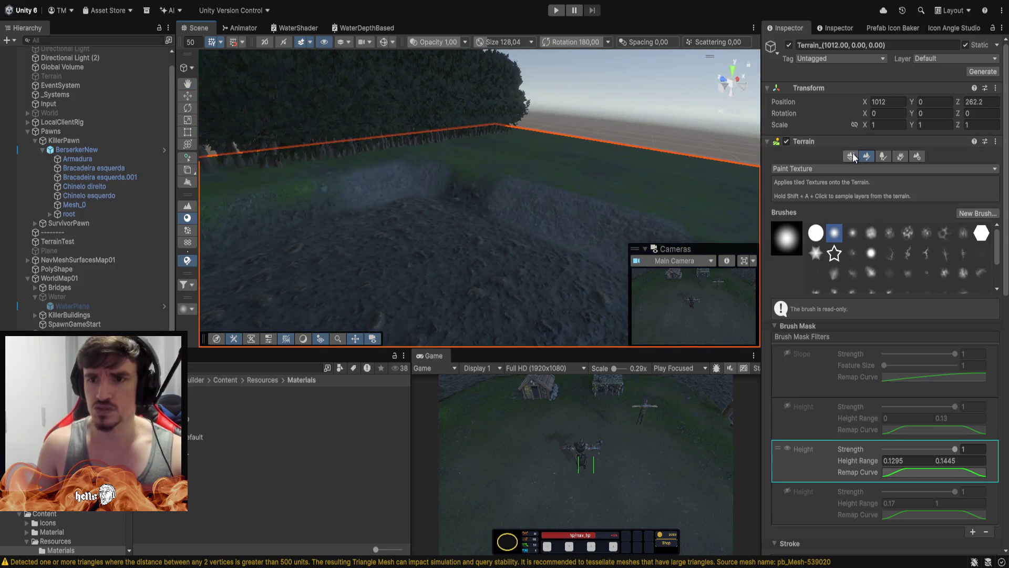
pyautogui.click(883, 168)
pyautogui.click(809, 207)
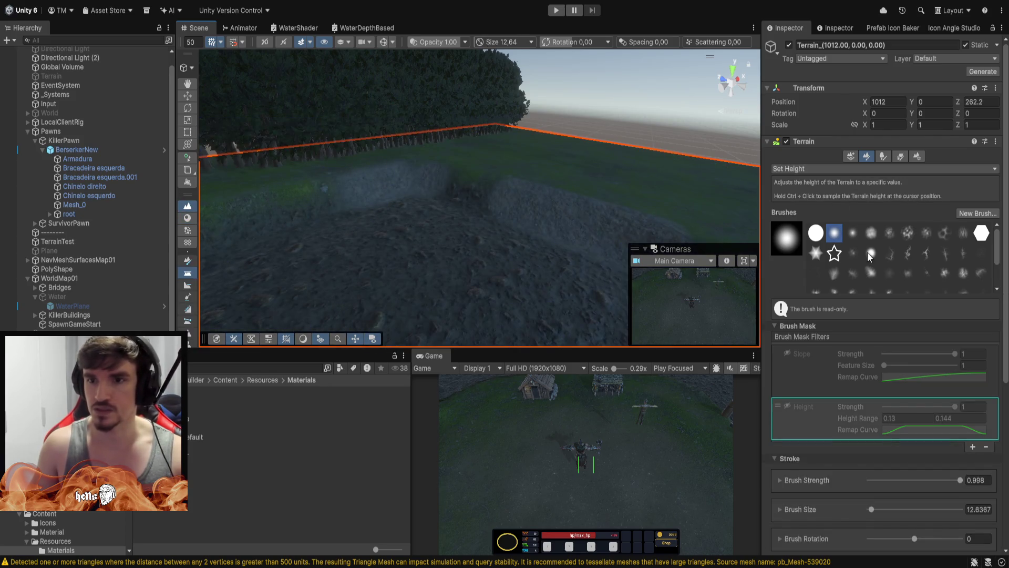
# Brush the terrain edge to World height 12, then exit the terrain tools with W.
pyautogui.scroll(-5, 840, 453)
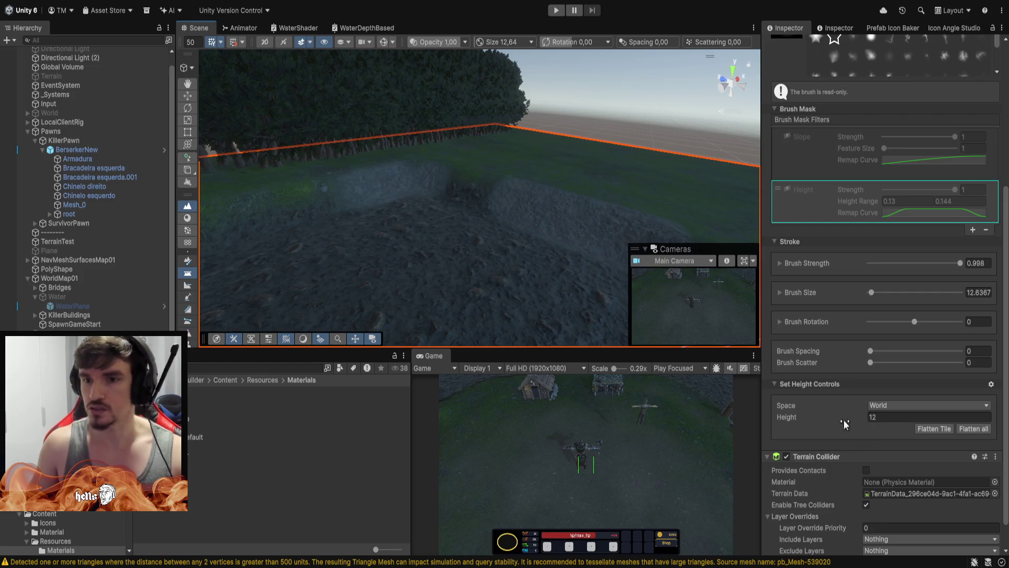
pyautogui.moveTo(326, 198)
pyautogui.mouseDown()
pyautogui.moveTo(293, 227)
pyautogui.moveTo(505, 305)
pyautogui.moveTo(523, 300)
pyautogui.moveTo(480, 282)
pyautogui.moveTo(330, 316)
pyautogui.moveTo(453, 236)
pyautogui.mouseUp()
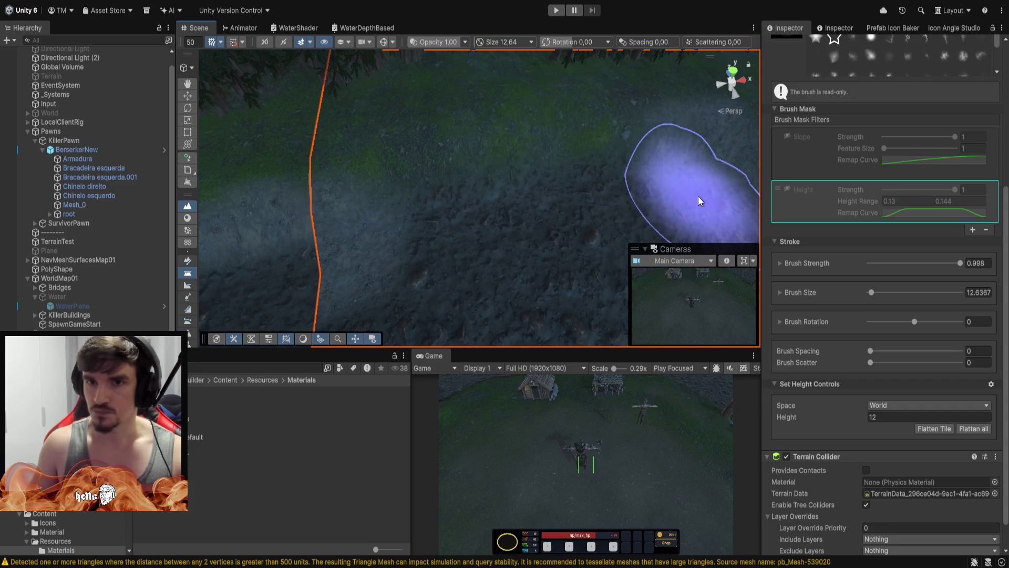
pyautogui.scroll(3, 653, 184)
pyautogui.scroll(-3, 651, 195)
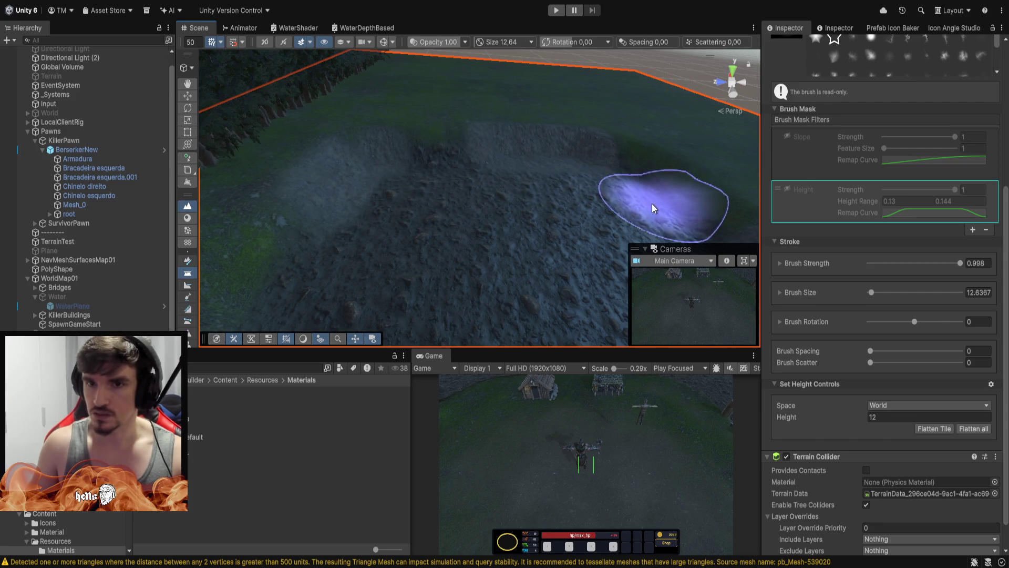
pyautogui.moveTo(634, 184)
pyautogui.mouseDown()
pyautogui.moveTo(817, 158)
pyautogui.moveTo(851, 123)
pyautogui.moveTo(95, 97)
pyautogui.moveTo(200, 176)
pyautogui.moveTo(406, 139)
pyautogui.moveTo(462, 158)
pyautogui.moveTo(450, 139)
pyautogui.moveTo(63, 209)
pyautogui.moveTo(849, 236)
pyautogui.moveTo(465, 204)
pyautogui.mouseUp()
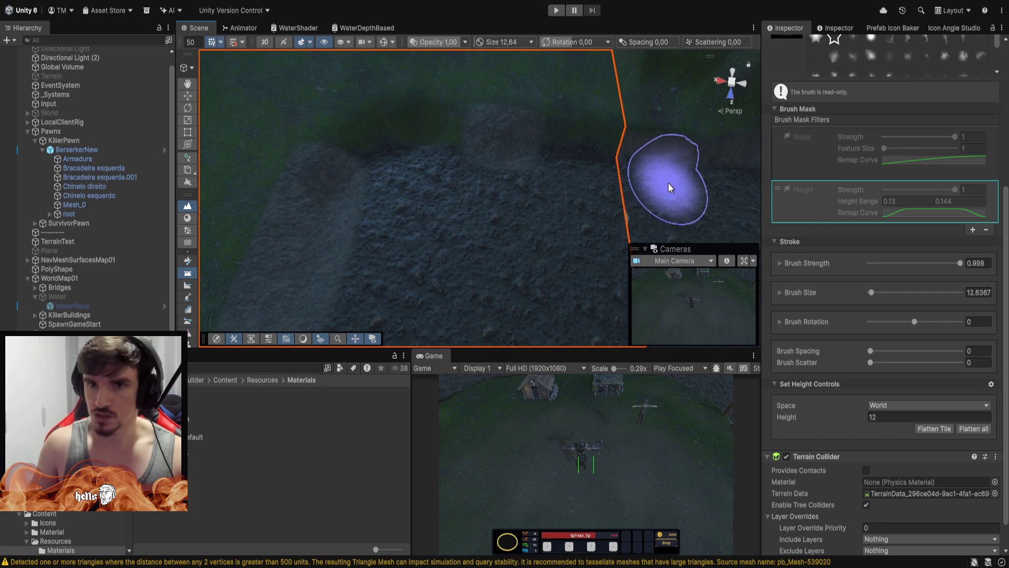
pyautogui.press('w')
pyautogui.moveTo(502, 178)
pyautogui.mouseDown()
pyautogui.moveTo(724, 107)
pyautogui.moveTo(373, 165)
pyautogui.moveTo(170, 160)
pyautogui.moveTo(9, 103)
pyautogui.moveTo(124, 142)
pyautogui.mouseUp()
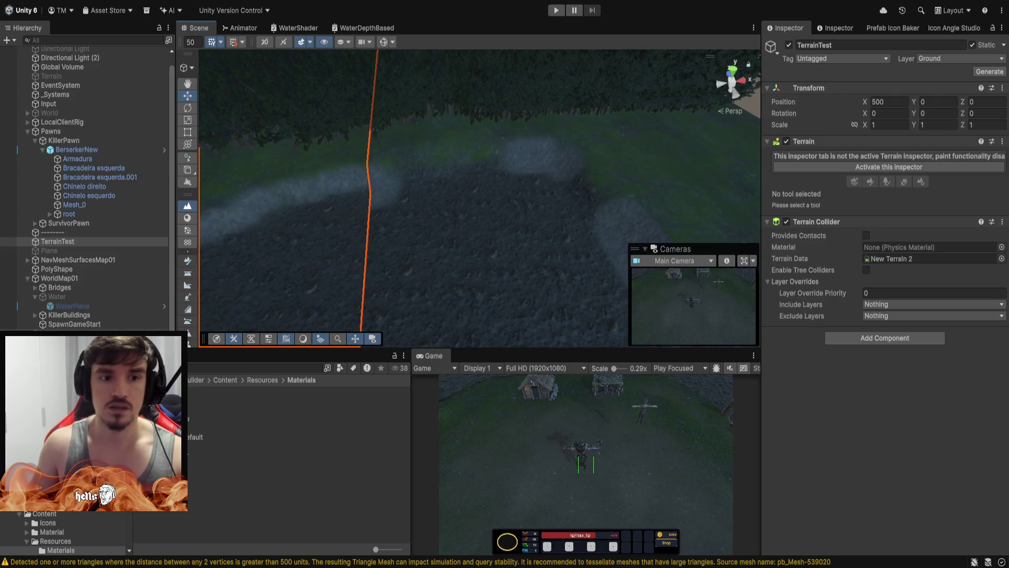
# Put Terrain_(1012) into Paint Texture mode and select the Height Range minimum field.
pyautogui.click(629, 219)
pyautogui.click(889, 168)
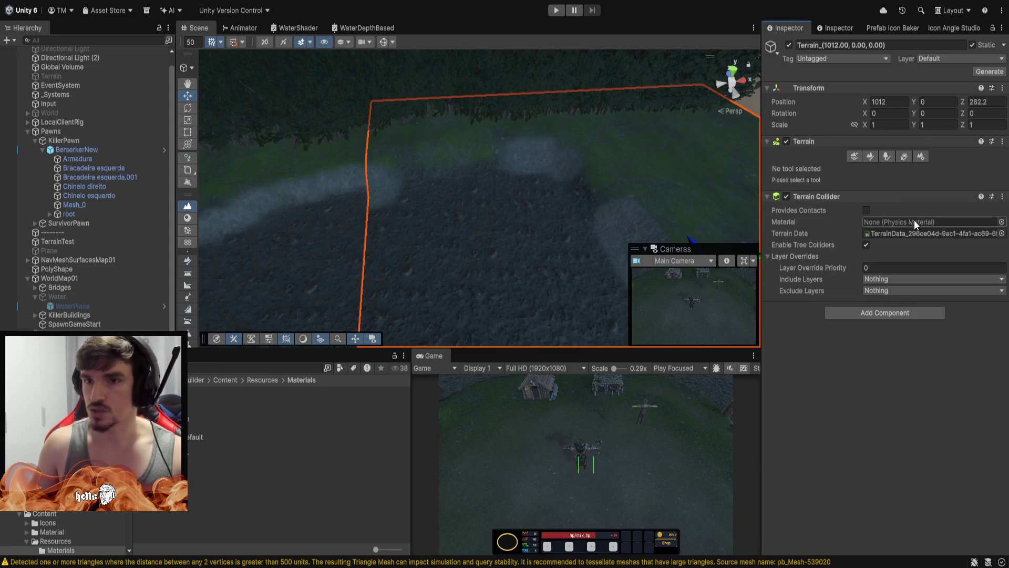
pyautogui.click(869, 155)
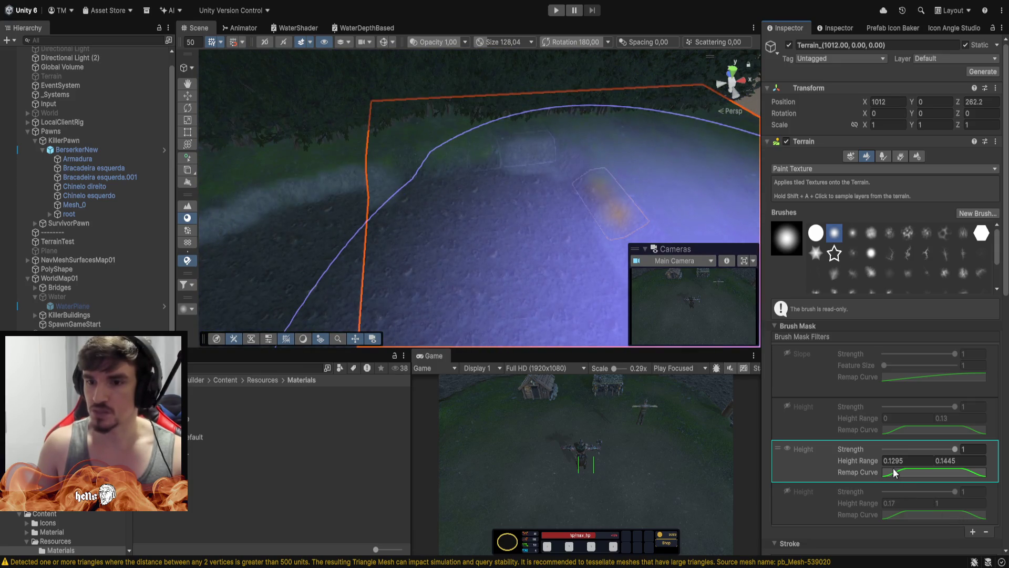
pyautogui.click(909, 461)
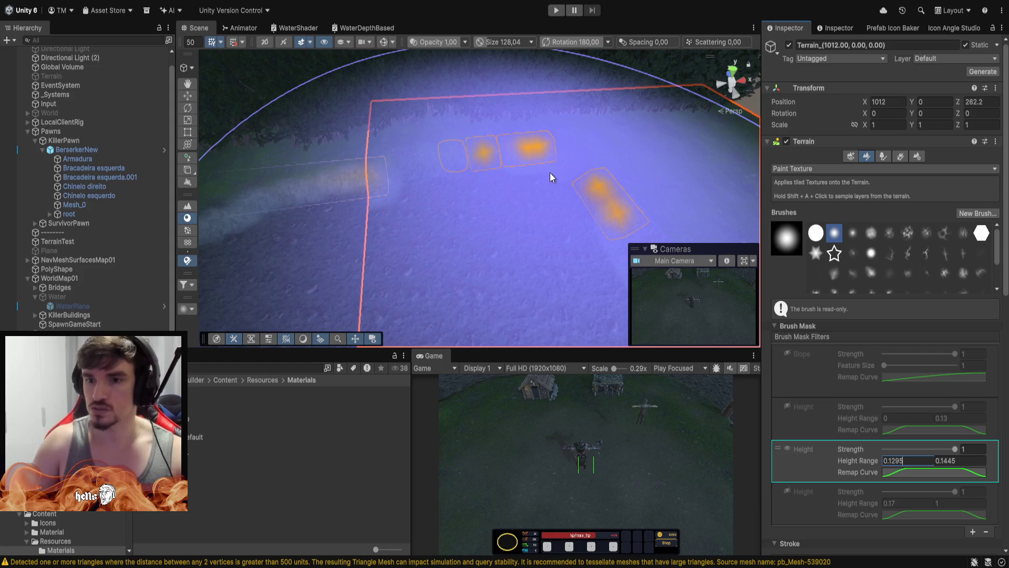
# Edit the Height Range minimum until it reads 0.12, then view the masked riverbank.
pyautogui.press('BackSpace')
pyautogui.press('BackSpace')
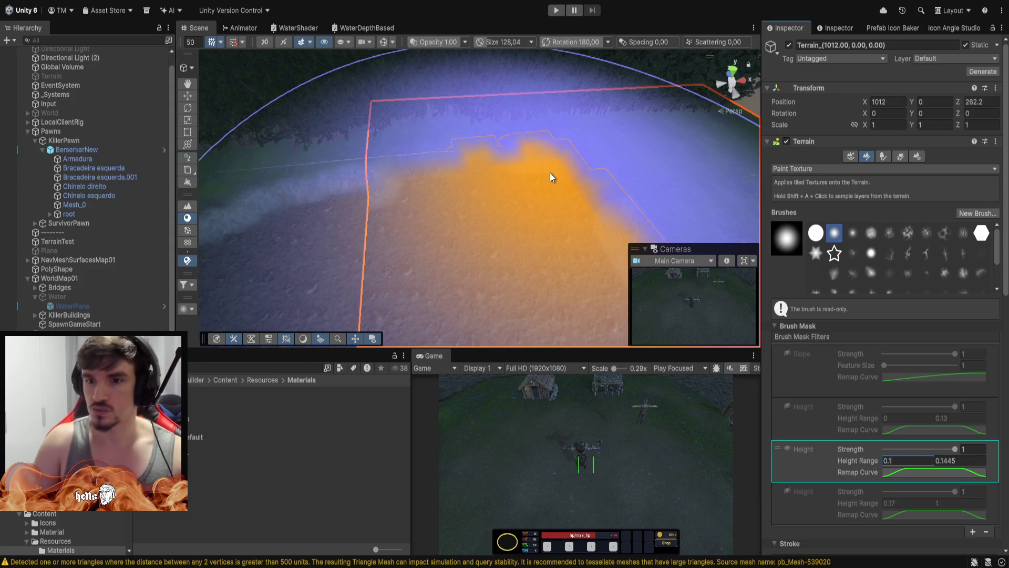
pyautogui.write('2')
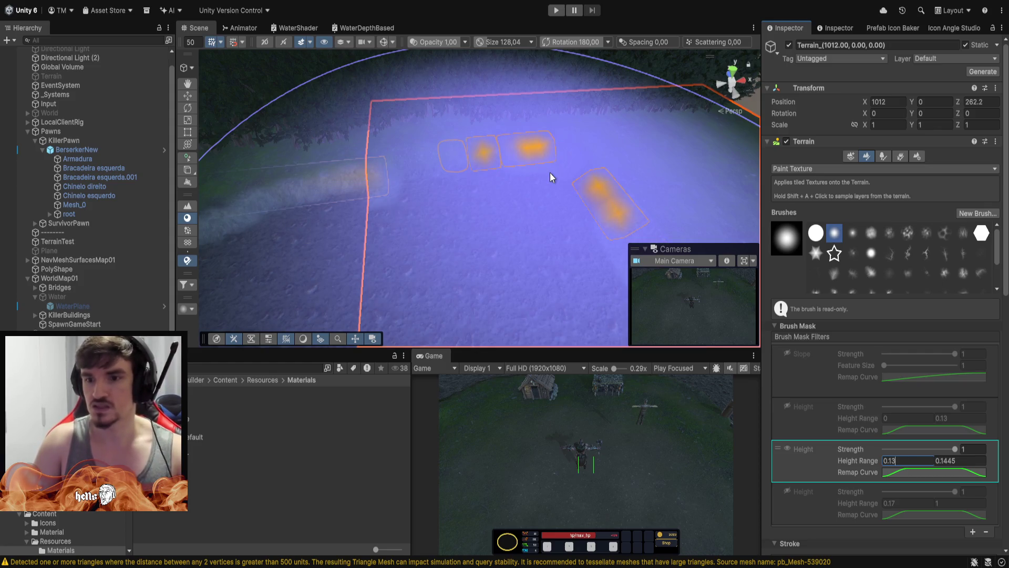
pyautogui.press('BackSpace')
pyautogui.press('BackSpace')
pyautogui.press('BackSpace')
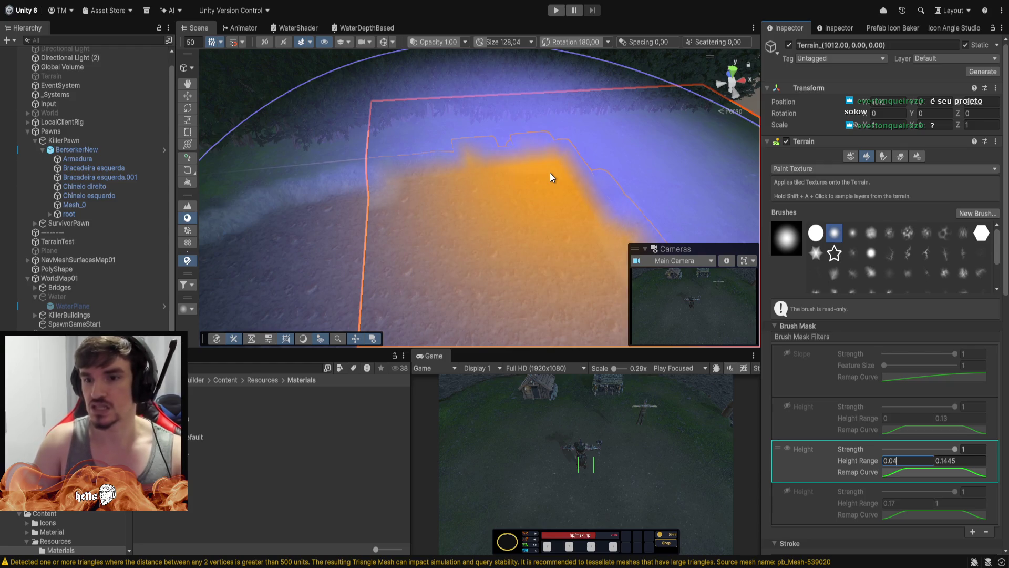
pyautogui.press('BackSpace')
pyautogui.write('99')
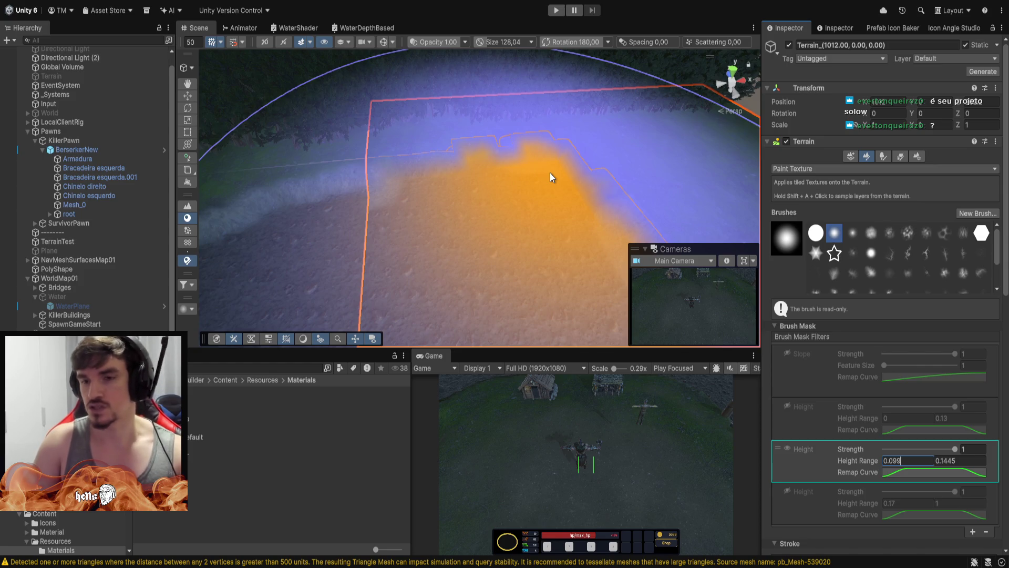
pyautogui.press('BackSpace')
pyautogui.press('BackSpace')
pyautogui.press('BackSpace')
pyautogui.write('1')
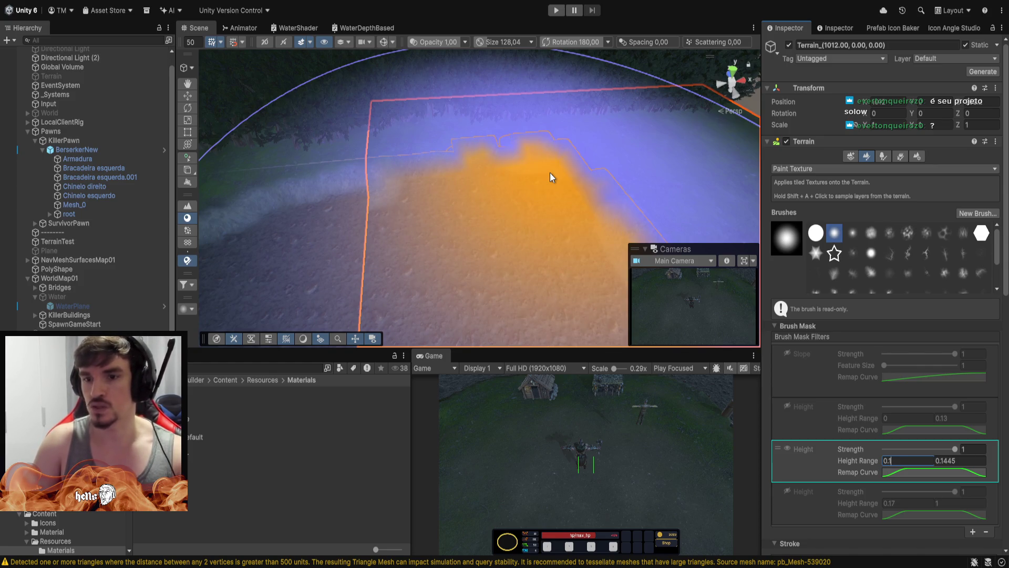
pyautogui.write('2')
pyautogui.press('BackSpace')
pyautogui.write('15')
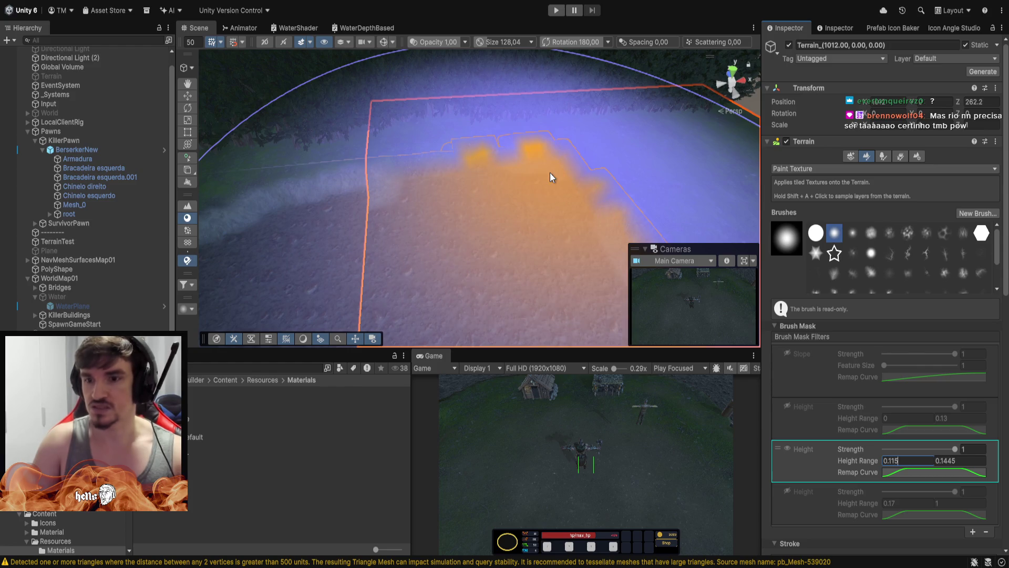
pyautogui.press('BackSpace')
pyautogui.write('6')
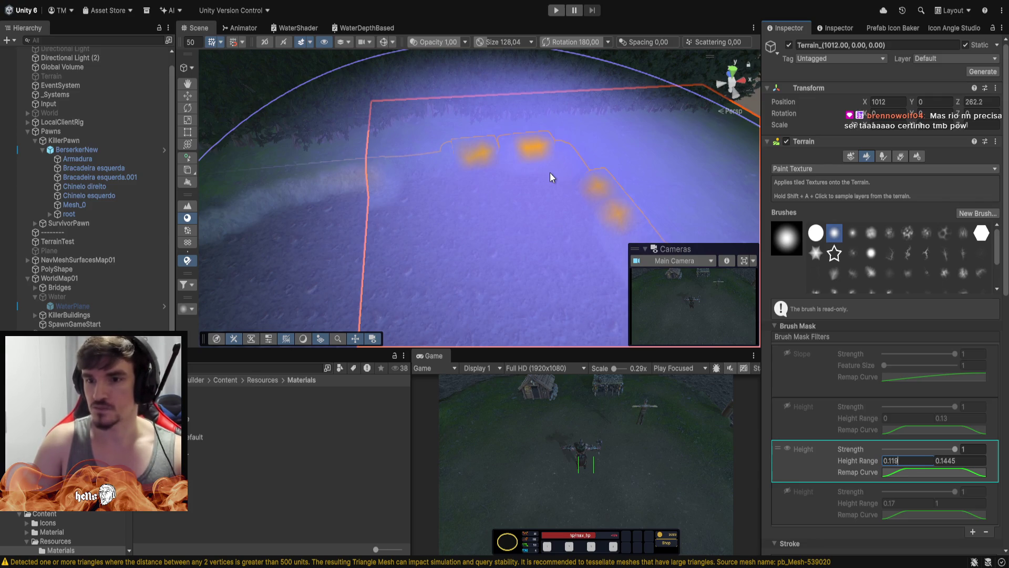
pyautogui.press('BackSpace')
pyautogui.press('BackSpace')
pyautogui.write('2')
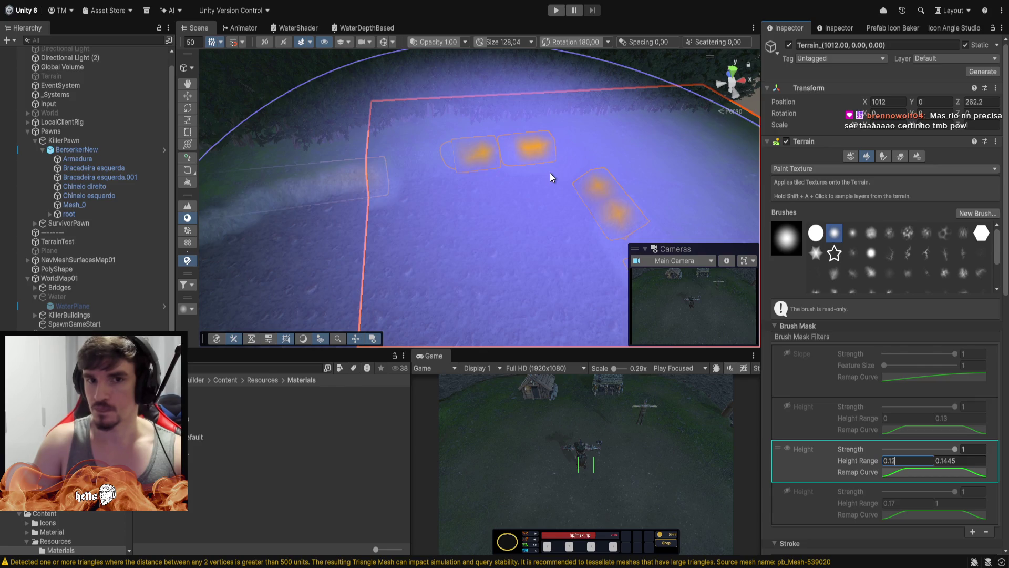
pyautogui.moveTo(551, 178)
pyautogui.mouseDown()
pyautogui.moveTo(528, 146)
pyautogui.moveTo(617, 207)
pyautogui.moveTo(760, 220)
pyautogui.moveTo(952, 183)
pyautogui.moveTo(94, 153)
pyautogui.moveTo(764, 92)
pyautogui.mouseUp()
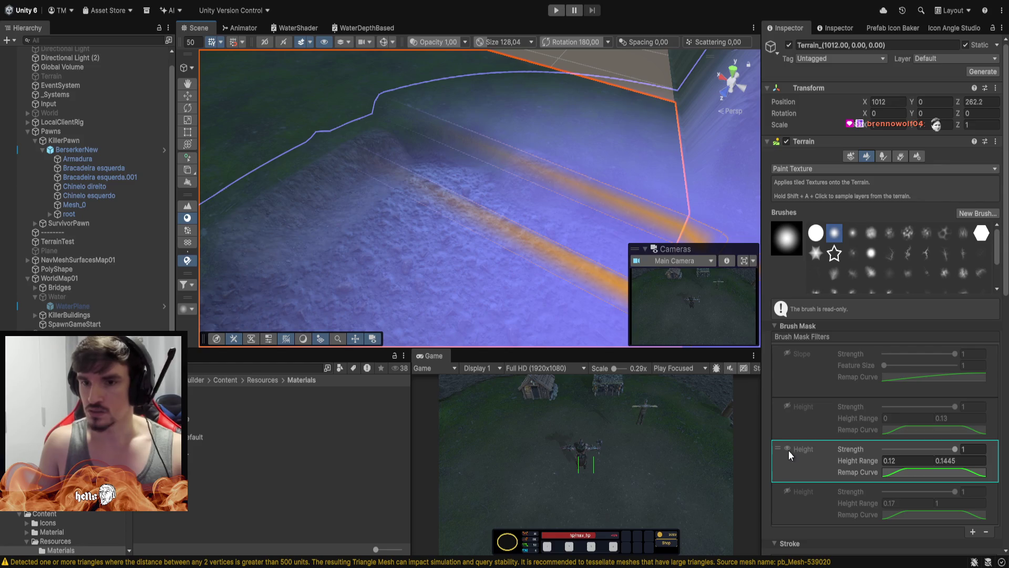
pyautogui.scroll(-5, 875, 349)
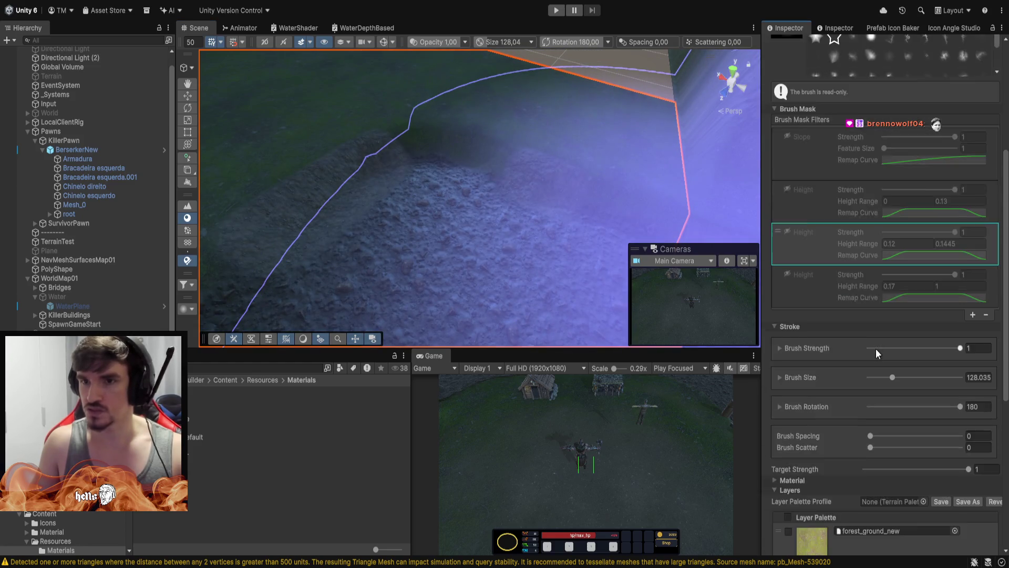
# Shrink the brush to about 15.76 and select the Pebbles_B texture.
pyautogui.scroll(-4, 875, 349)
pyautogui.moveTo(891, 223); pyautogui.dragTo(871, 225)
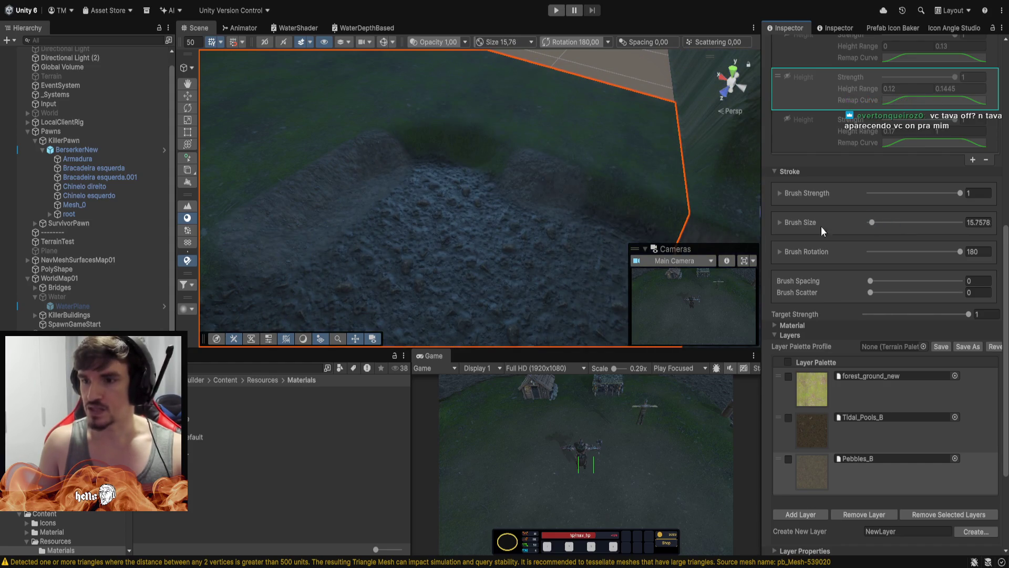
pyautogui.moveTo(507, 207)
pyautogui.mouseDown()
pyautogui.moveTo(575, 173)
pyautogui.moveTo(693, 158)
pyautogui.moveTo(645, 155)
pyautogui.mouseUp()
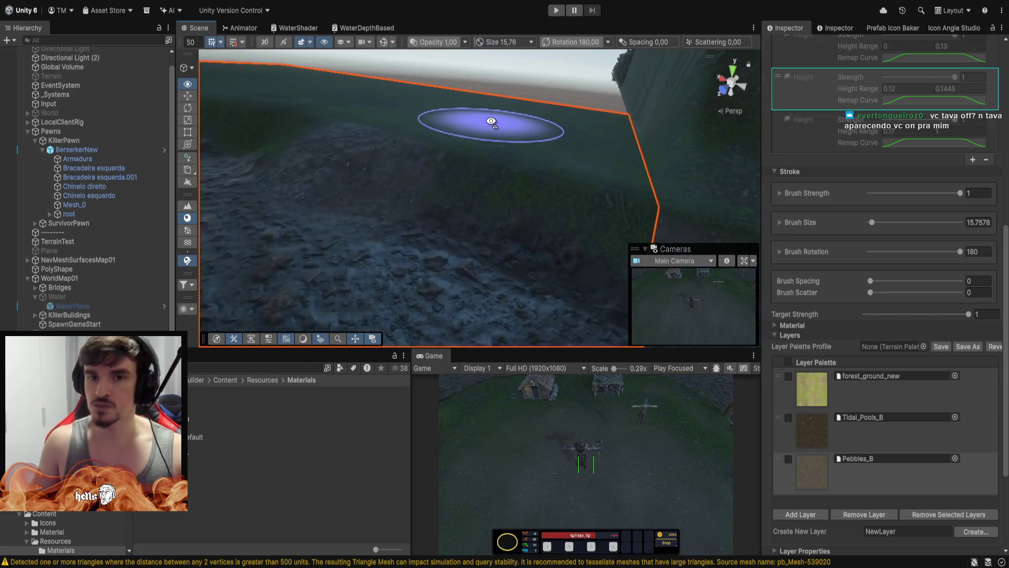
pyautogui.scroll(-5, 814, 428)
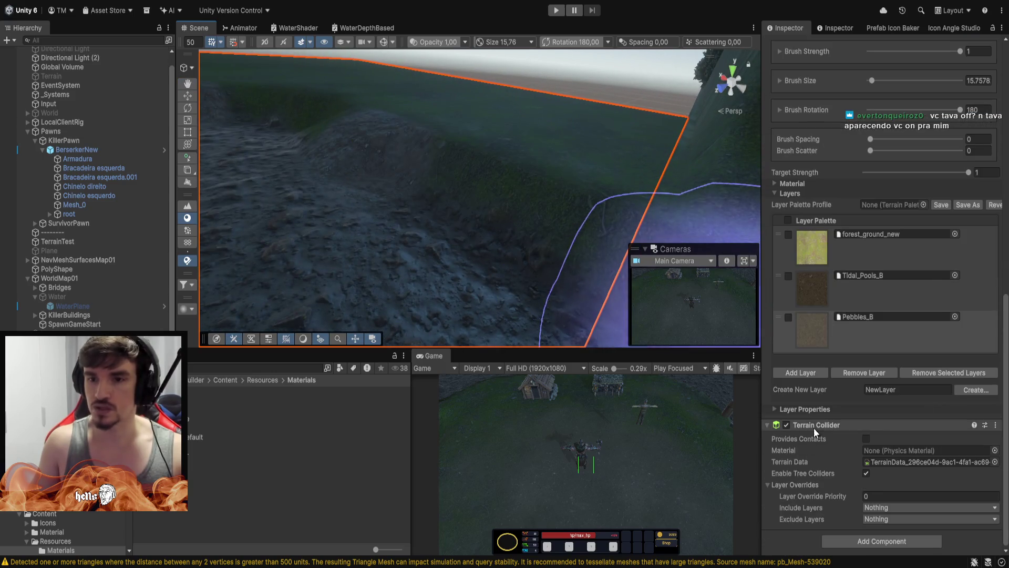
pyautogui.click(817, 330)
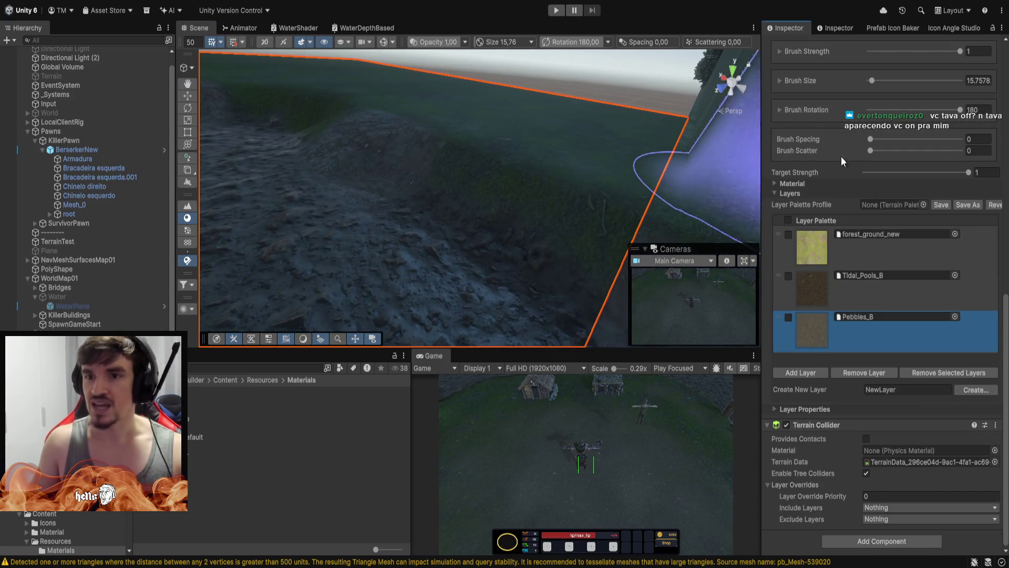
pyautogui.scroll(10, 851, 143)
pyautogui.scroll(-6, 839, 387)
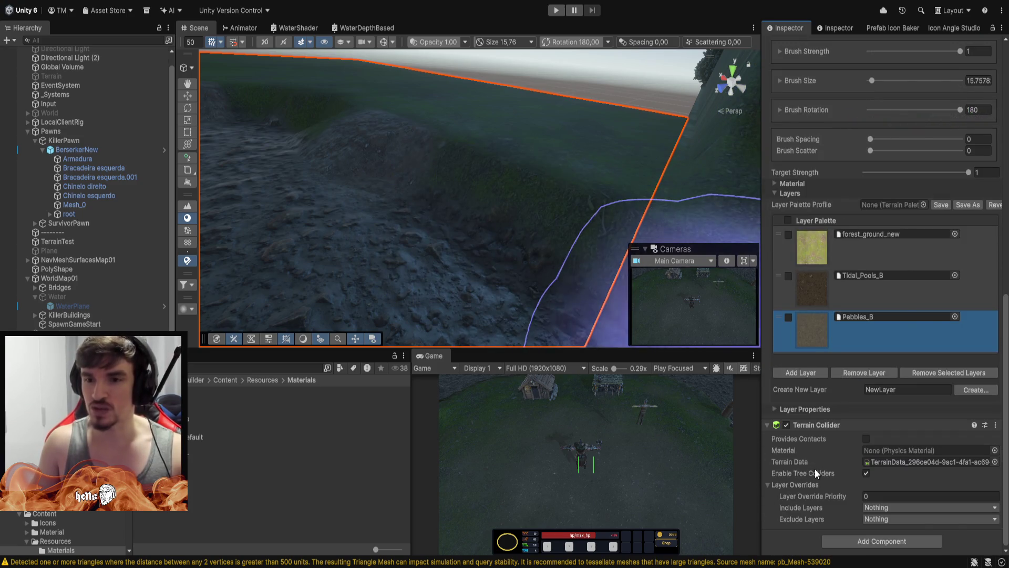
pyautogui.press('f')
pyautogui.scroll(-5, 454, 155)
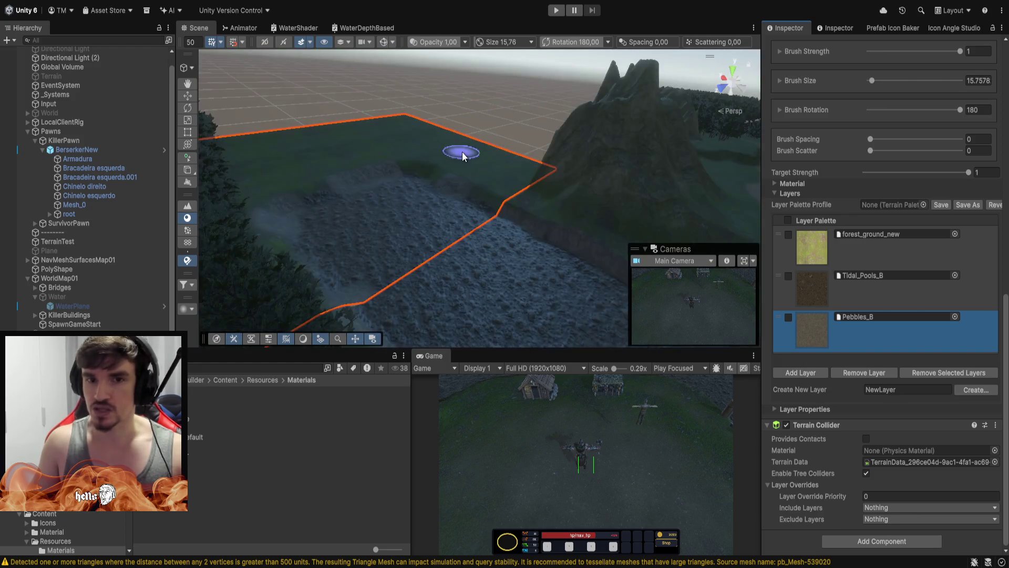
pyautogui.moveTo(475, 165)
pyautogui.mouseDown()
pyautogui.moveTo(520, 136)
pyautogui.moveTo(540, 139)
pyautogui.moveTo(597, 113)
pyautogui.moveTo(709, 174)
pyautogui.mouseUp()
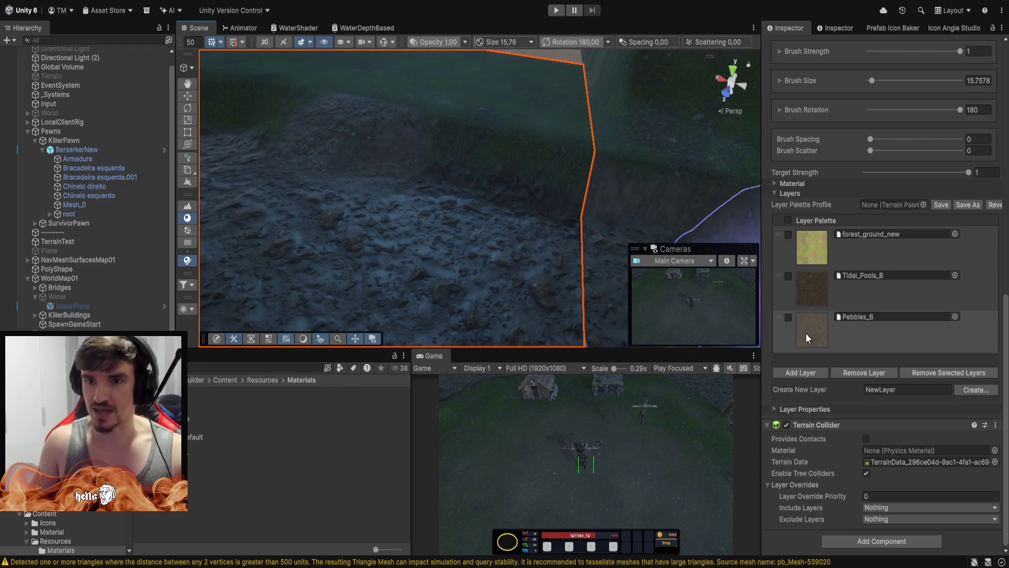
pyautogui.scroll(10, 910, 248)
# Set the brush size to 7 and paint pebbles on the left part of the bank.
pyautogui.click(977, 388)
pyautogui.write('10')
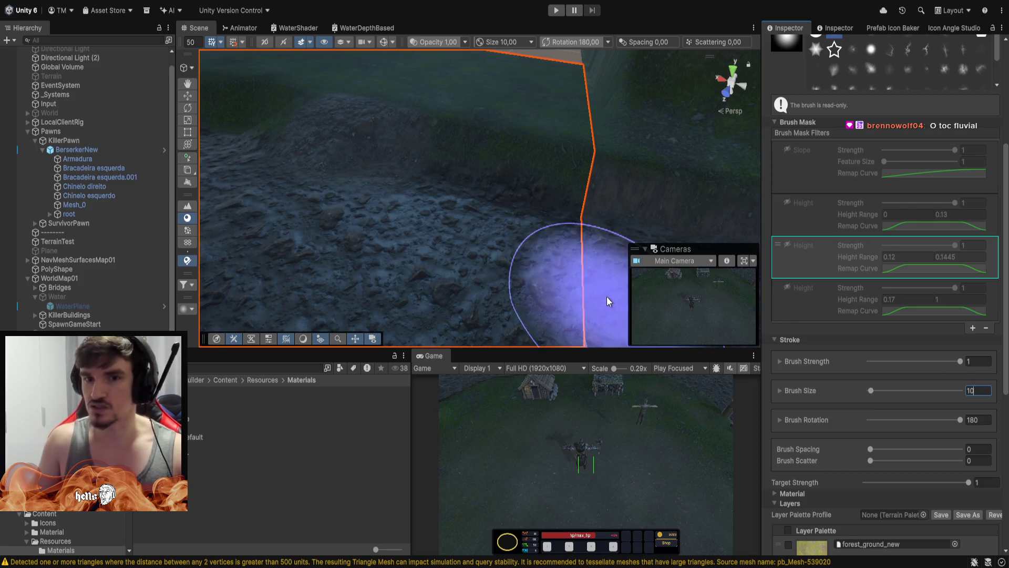
pyautogui.doubleClick(983, 389)
pyautogui.write('7')
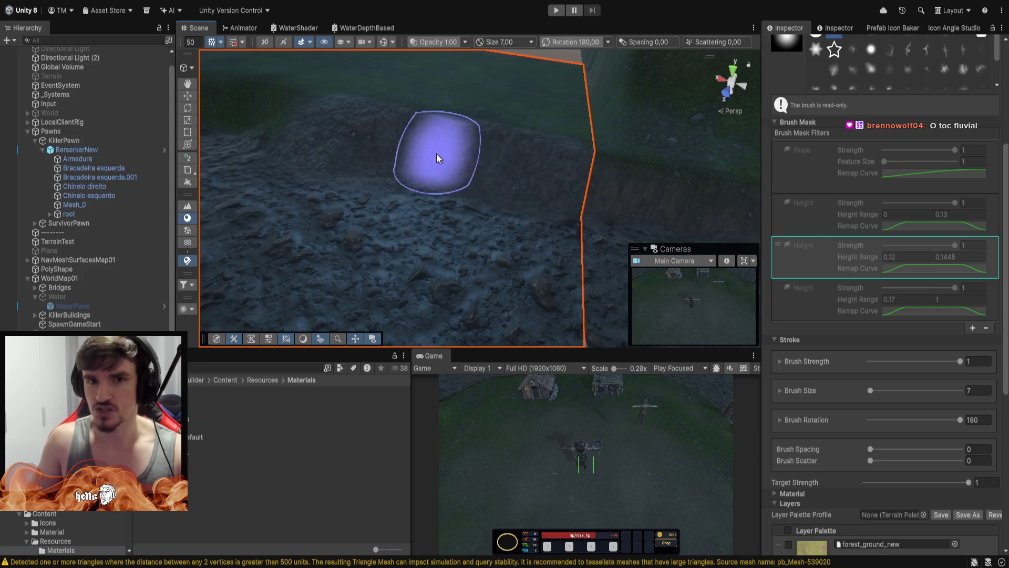
pyautogui.moveTo(343, 126); pyautogui.dragTo(291, 111)
# Orbit around to check the painted bank, then select TerrainTest.
pyautogui.moveTo(436, 129)
pyautogui.mouseDown()
pyautogui.moveTo(222, 95)
pyautogui.moveTo(231, 129)
pyautogui.moveTo(413, 153)
pyautogui.mouseUp()
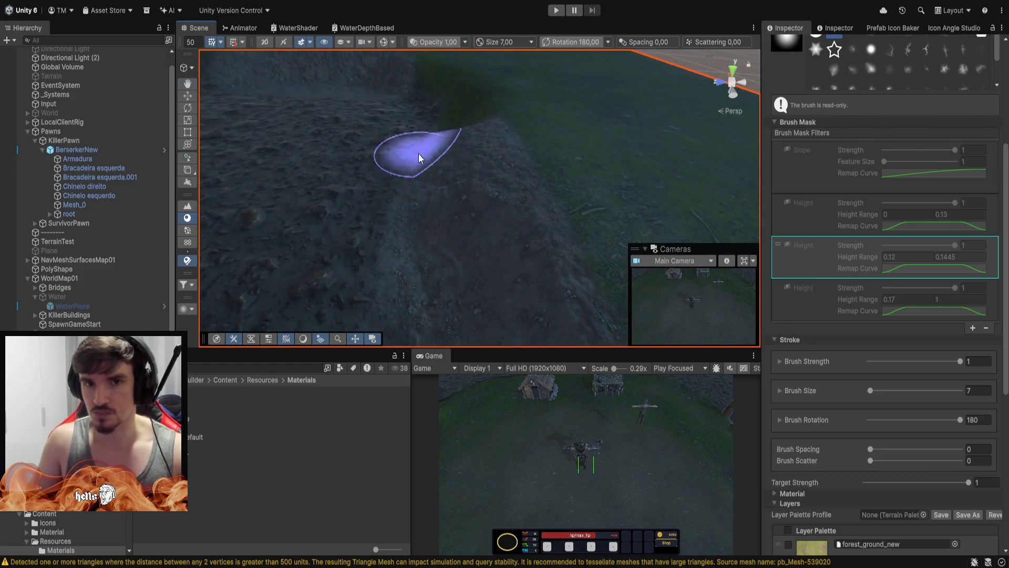
pyautogui.moveTo(451, 100)
pyautogui.mouseDown()
pyautogui.moveTo(677, 186)
pyautogui.moveTo(537, 204)
pyautogui.mouseUp()
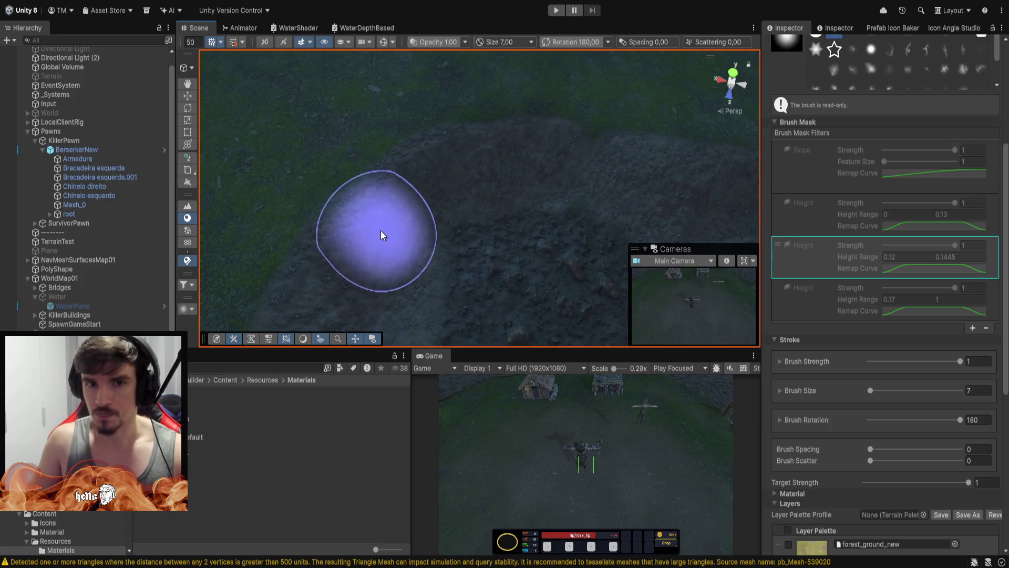
pyautogui.moveTo(509, 187)
pyautogui.mouseDown()
pyautogui.moveTo(178, 159)
pyautogui.moveTo(578, 174)
pyautogui.mouseUp()
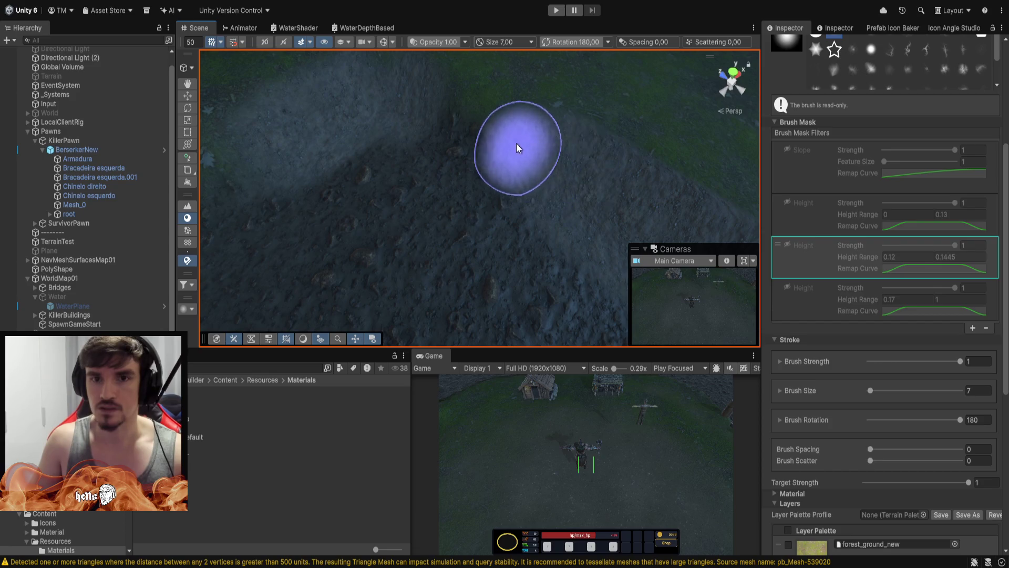
pyautogui.moveTo(321, 109)
pyautogui.mouseDown()
pyautogui.moveTo(270, 61)
pyautogui.moveTo(491, 125)
pyautogui.mouseUp()
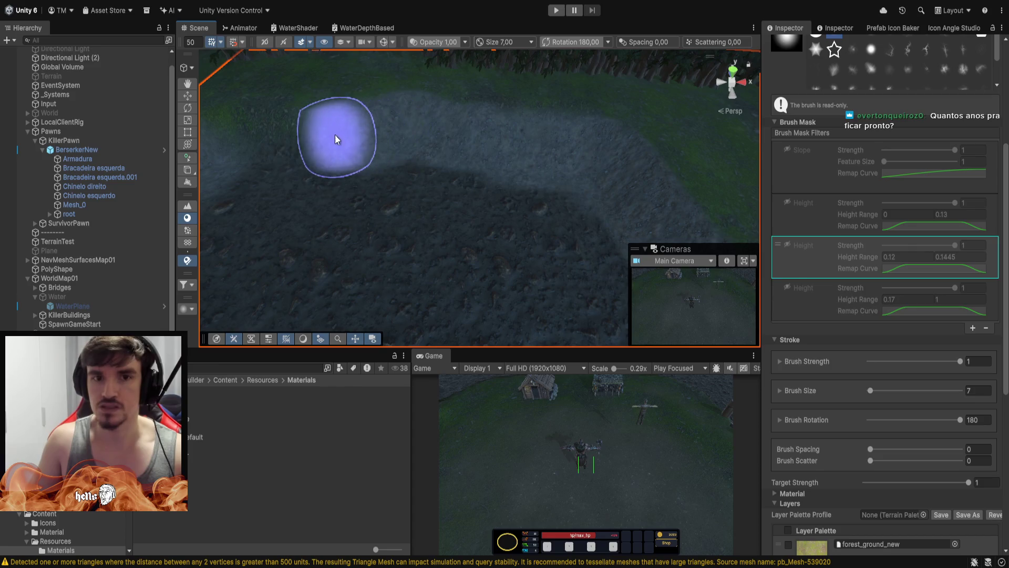
pyautogui.moveTo(388, 135)
pyautogui.mouseDown()
pyautogui.moveTo(343, 97)
pyautogui.moveTo(536, 133)
pyautogui.mouseUp()
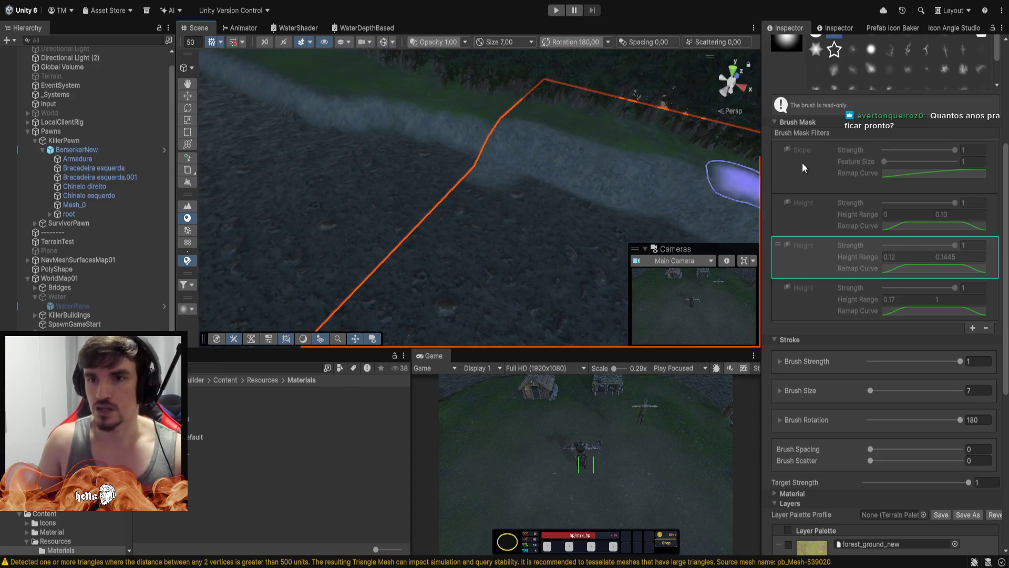
pyautogui.scroll(8, 877, 158)
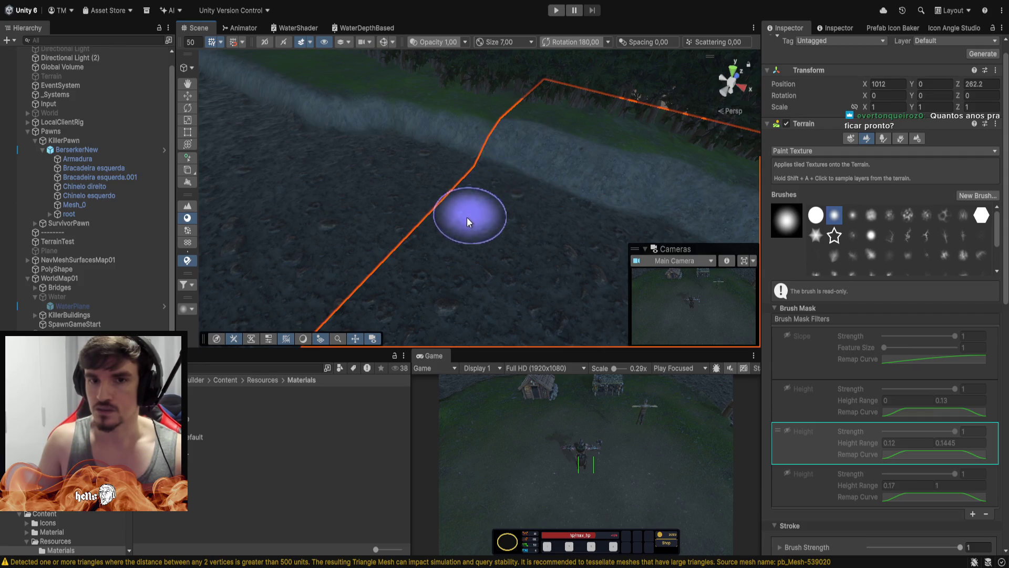
pyautogui.moveTo(481, 209)
pyautogui.mouseDown()
pyautogui.moveTo(720, 191)
pyautogui.moveTo(855, 209)
pyautogui.moveTo(108, 248)
pyautogui.moveTo(123, 234)
pyautogui.moveTo(990, 227)
pyautogui.moveTo(977, 230)
pyautogui.mouseUp()
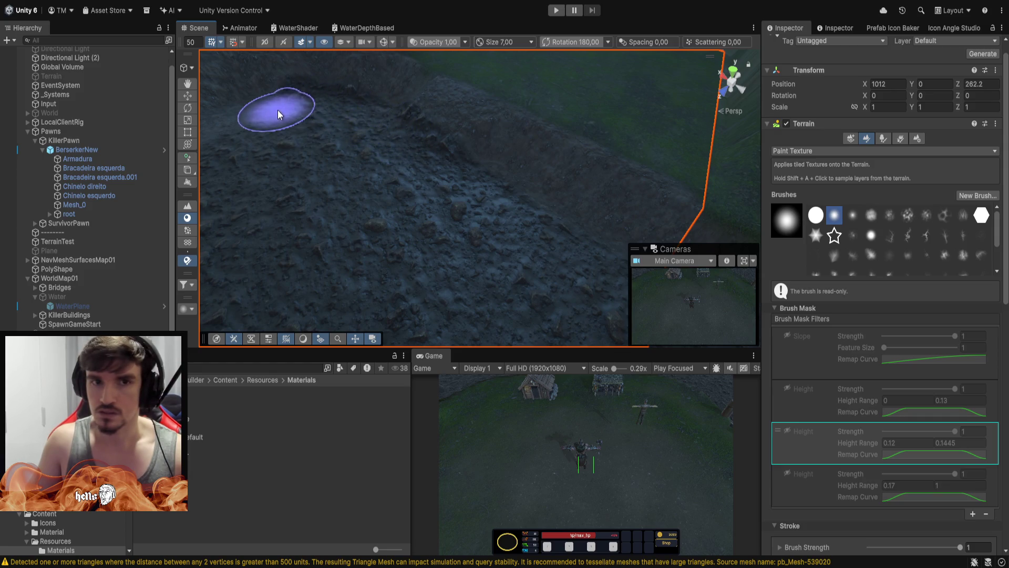
pyautogui.moveTo(253, 114)
pyautogui.mouseDown()
pyautogui.moveTo(279, 54)
pyautogui.moveTo(338, 48)
pyautogui.mouseUp()
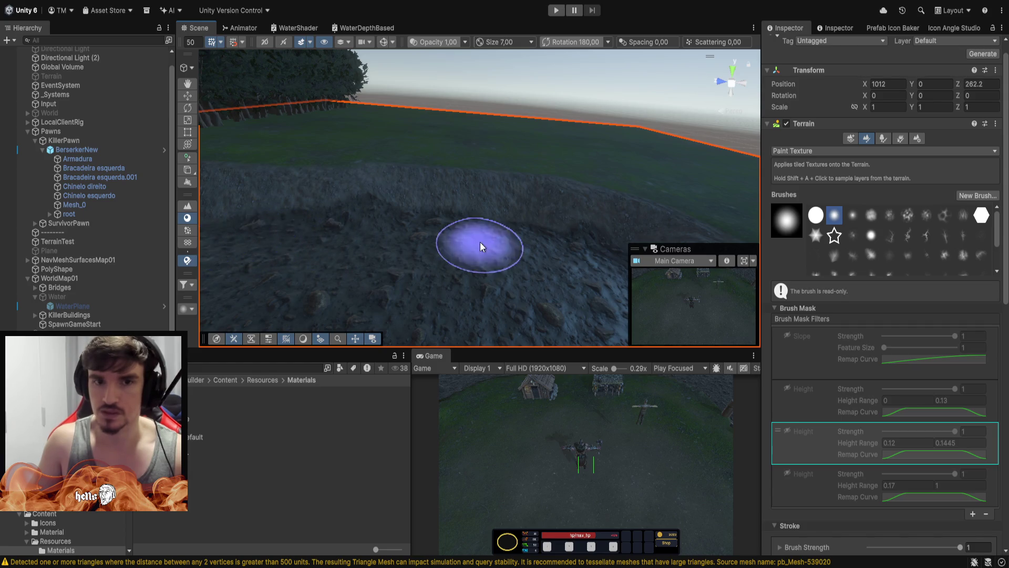
pyautogui.moveTo(480, 242); pyautogui.dragTo(403, 230)
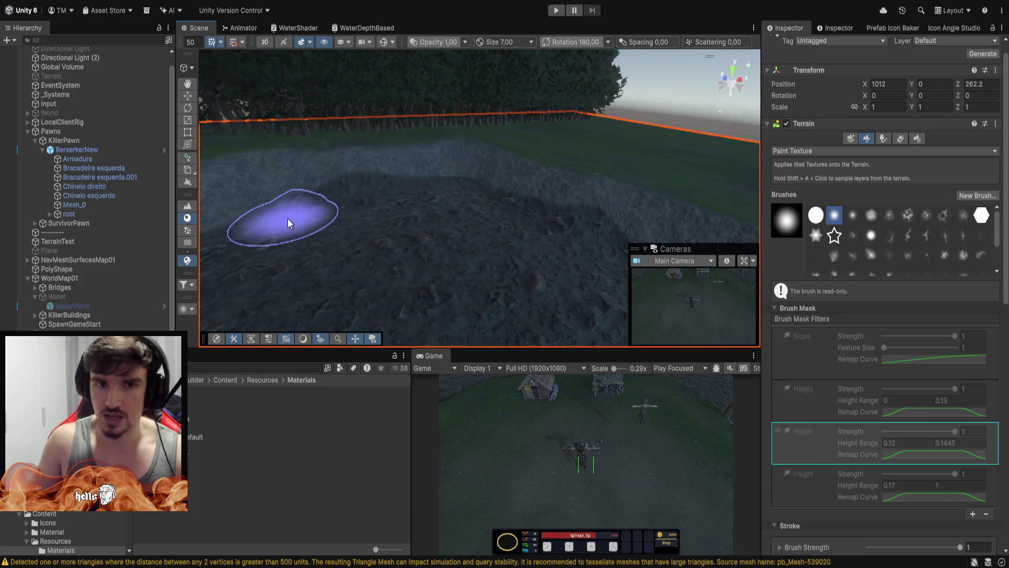
pyautogui.moveTo(242, 230); pyautogui.dragTo(527, 185)
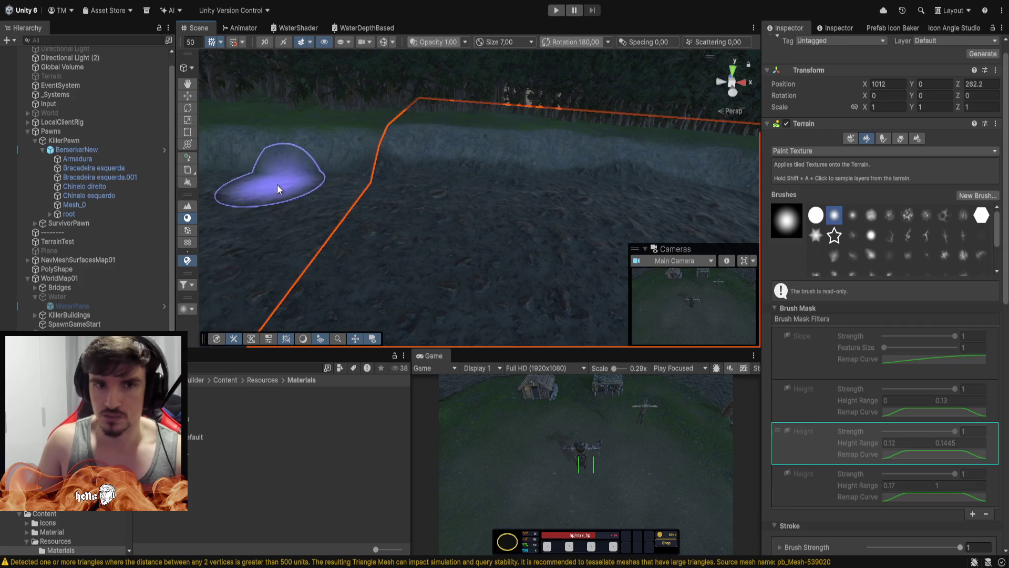
pyautogui.click(313, 186)
pyautogui.moveTo(312, 186)
pyautogui.mouseDown()
pyautogui.moveTo(373, 181)
pyautogui.moveTo(718, 223)
pyautogui.moveTo(25, 225)
pyautogui.moveTo(901, 209)
pyautogui.moveTo(611, 153)
pyautogui.moveTo(551, 210)
pyautogui.moveTo(551, 242)
pyautogui.moveTo(570, 180)
pyautogui.moveTo(482, 228)
pyautogui.mouseUp()
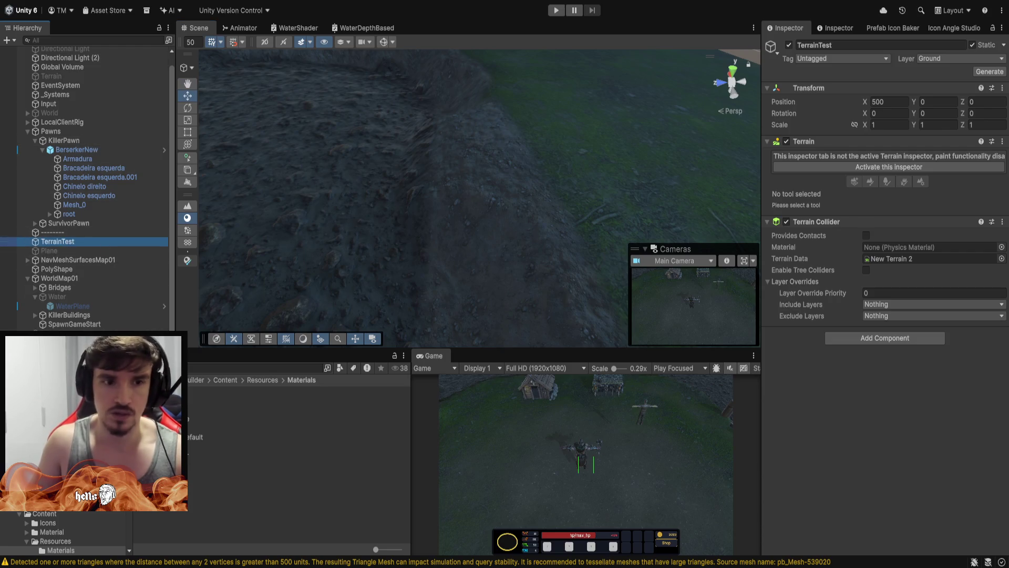
# Flatten the ground beside the river to height 12 using Set Height on the river-side terrain.
pyautogui.click(58, 347)
pyautogui.click(899, 166)
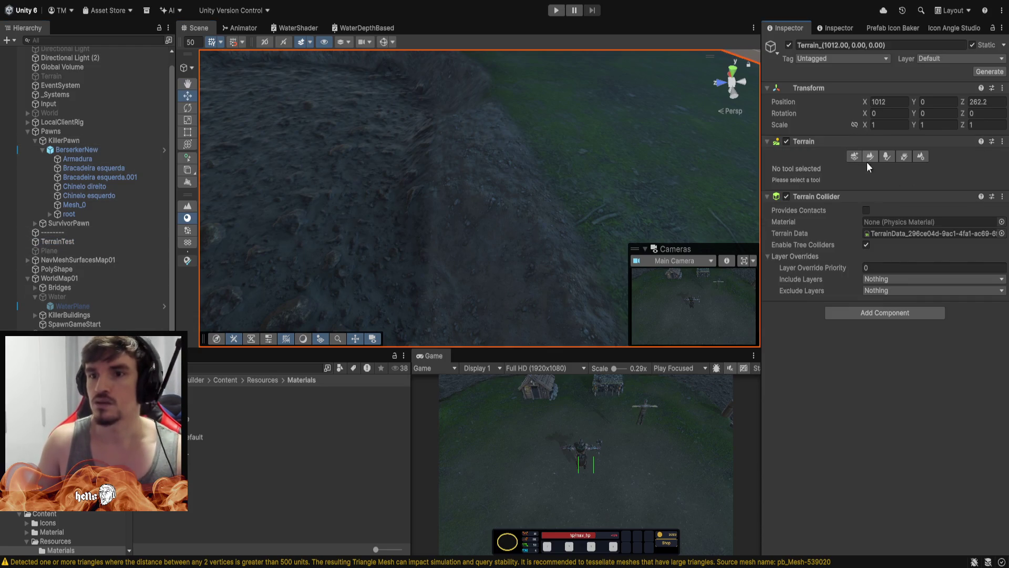
pyautogui.click(187, 206)
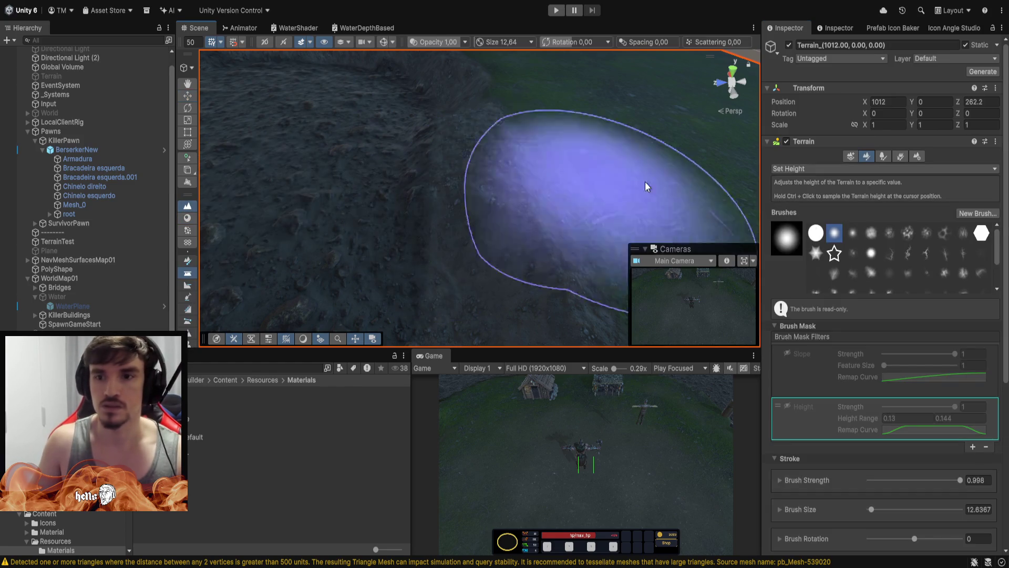
pyautogui.scroll(-3, 880, 404)
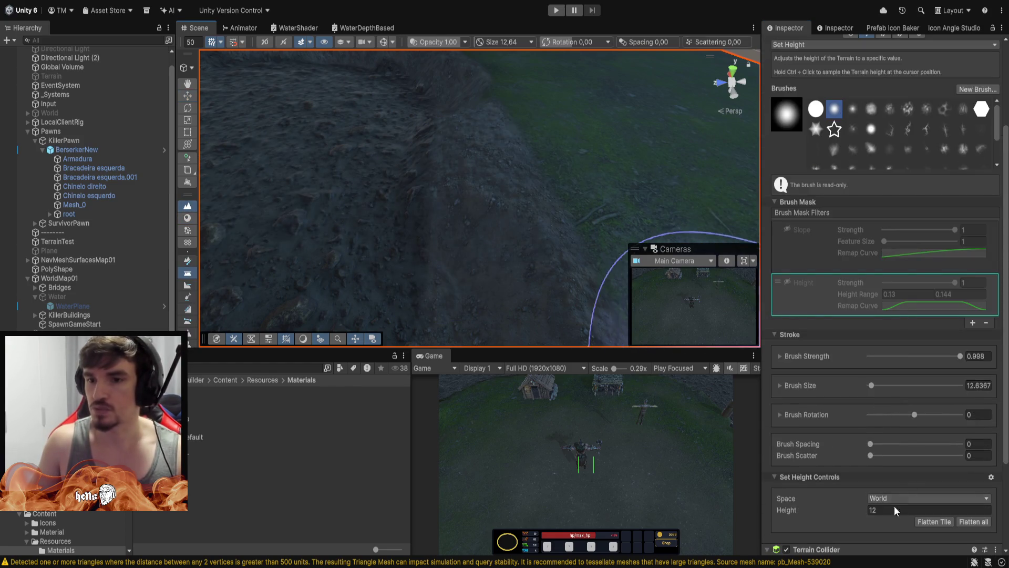
pyautogui.moveTo(338, 144)
pyautogui.mouseDown()
pyautogui.moveTo(427, 169)
pyautogui.moveTo(401, 178)
pyautogui.moveTo(407, 196)
pyautogui.moveTo(417, 186)
pyautogui.moveTo(277, 165)
pyautogui.moveTo(359, 167)
pyautogui.moveTo(372, 171)
pyautogui.moveTo(368, 192)
pyautogui.moveTo(363, 153)
pyautogui.moveTo(355, 182)
pyautogui.mouseUp()
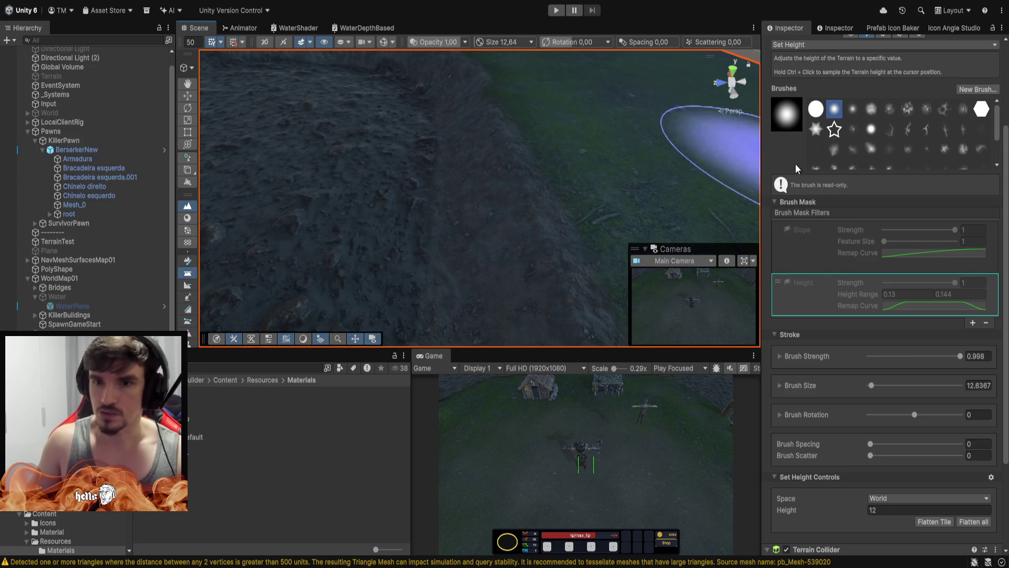
pyautogui.click(187, 218)
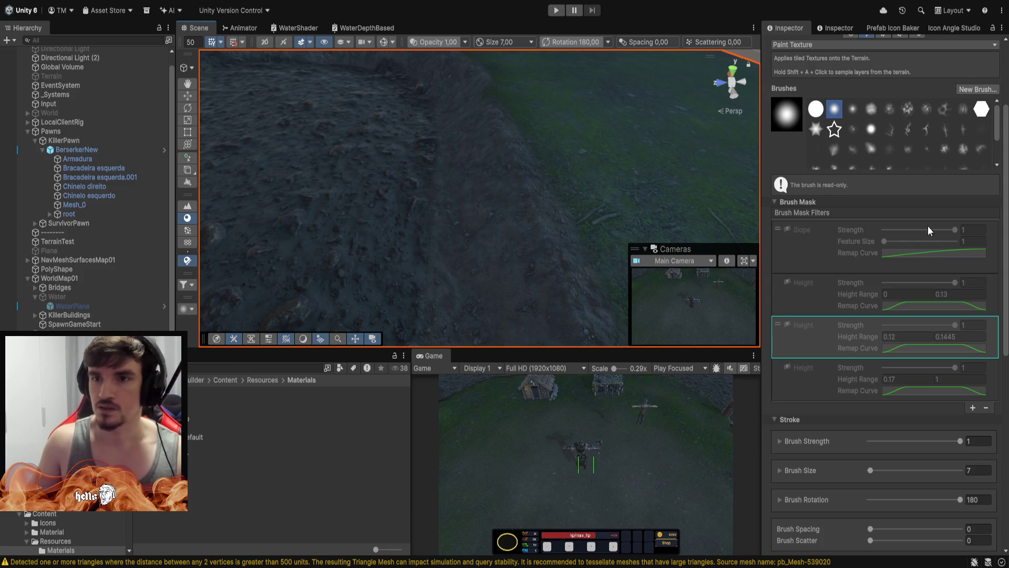
# Paint patches of the riverbank with the Tidal_Pools_B texture layer.
pyautogui.scroll(-10, 925, 315)
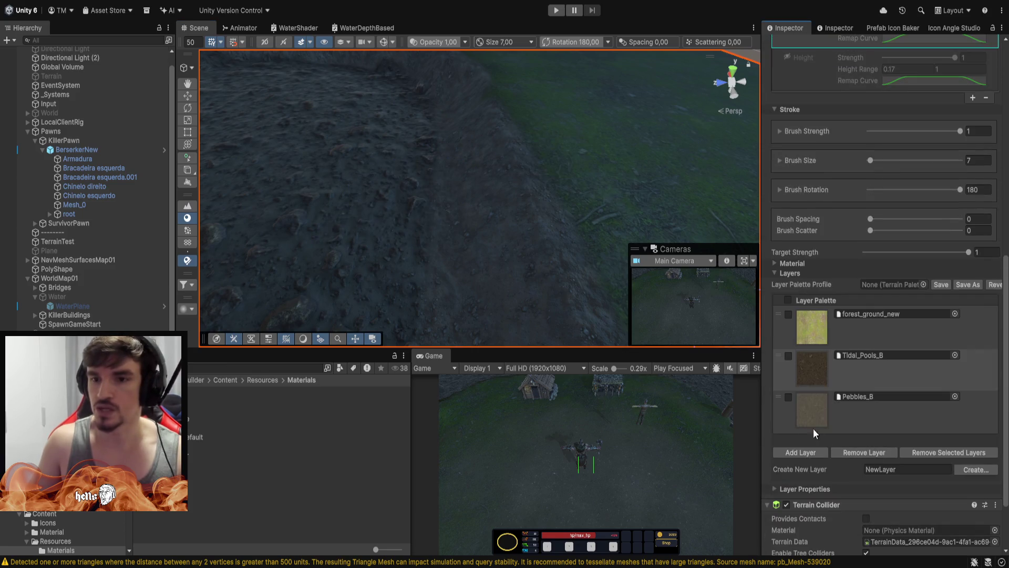
pyautogui.click(813, 382)
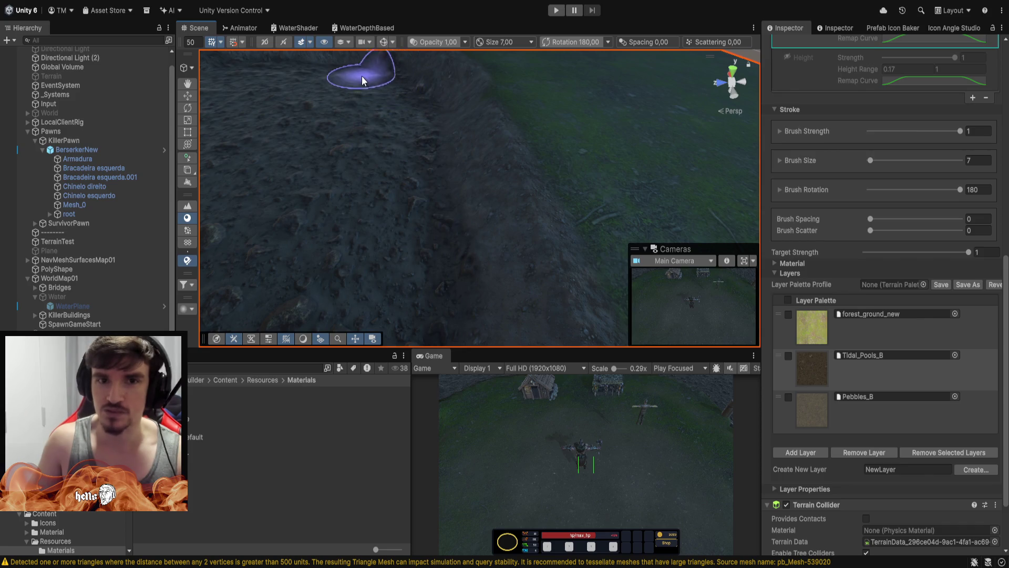
pyautogui.moveTo(356, 80)
pyautogui.keyDown('alt'); pyautogui.mouseDown()
pyautogui.moveTo(360, 139)
pyautogui.moveTo(327, 102)
pyautogui.moveTo(423, 208)
pyautogui.moveTo(590, 292)
pyautogui.moveTo(679, 250)
pyautogui.mouseUp(); pyautogui.keyUp('alt')
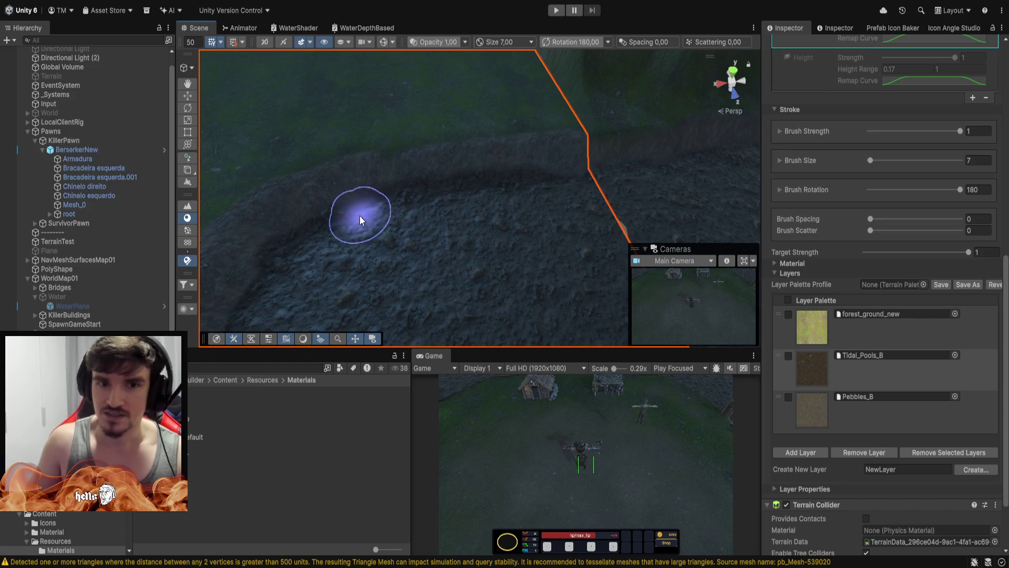
pyautogui.scroll(3, 293, 236)
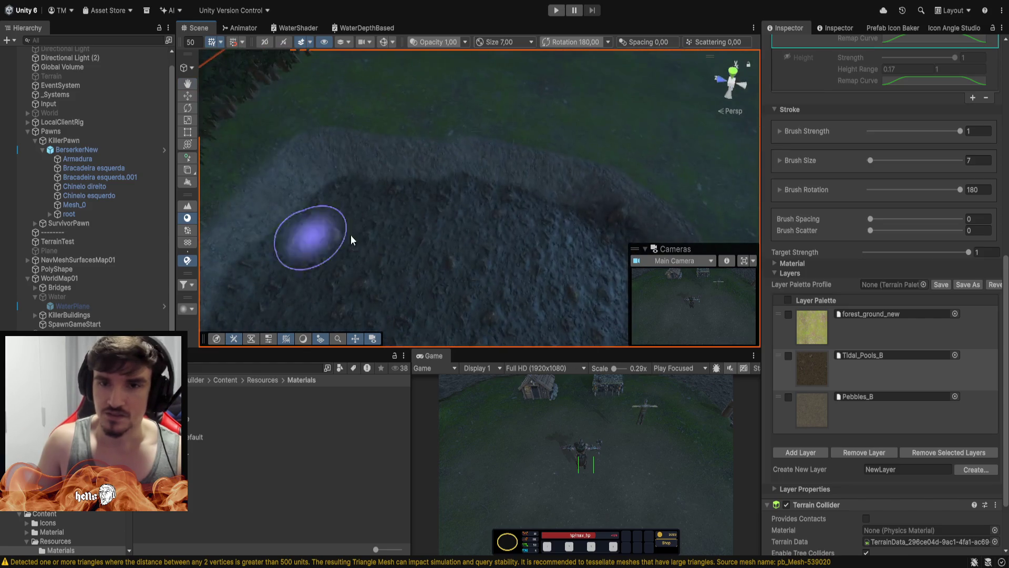
pyautogui.scroll(-3, 577, 237)
pyautogui.scroll(2, 514, 203)
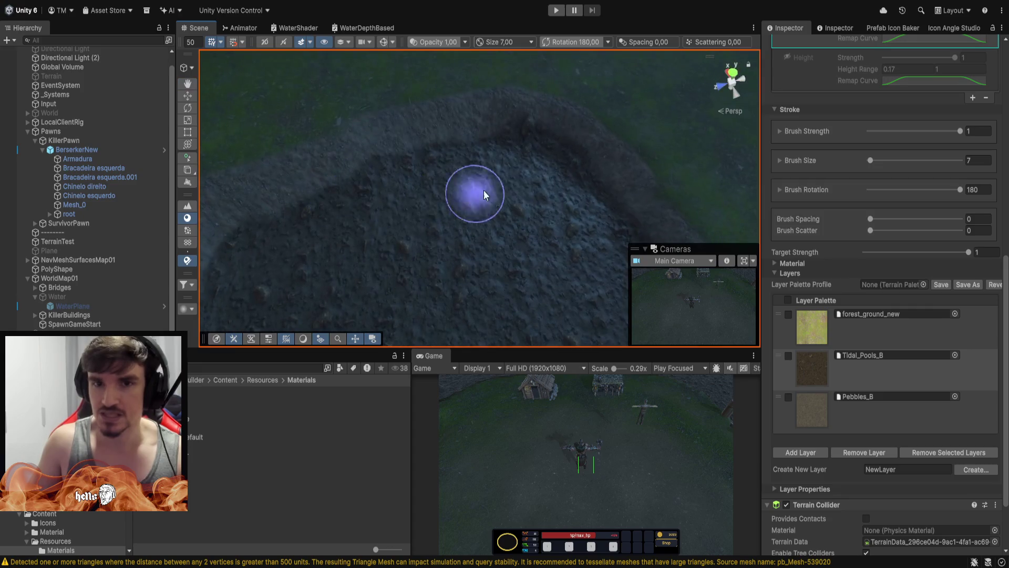
# Inspect the painted bank from several angles and end painting with the Move tool (W).
pyautogui.keyDown('alt'); pyautogui.moveTo(466, 195); pyautogui.dragTo(444, 177); pyautogui.keyUp('alt')
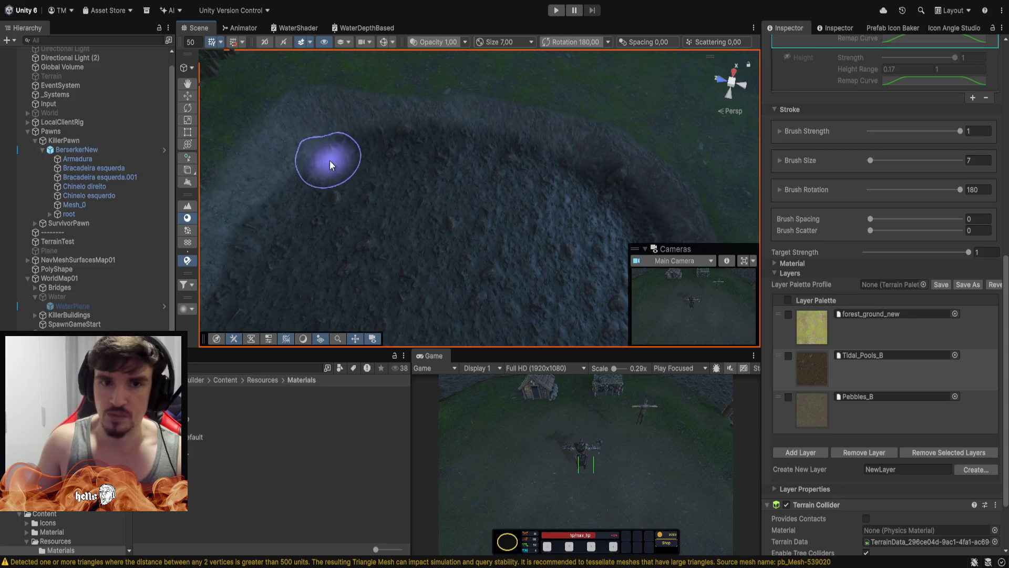
pyautogui.moveTo(266, 272)
pyautogui.keyDown('alt'); pyautogui.mouseDown()
pyautogui.moveTo(214, 192)
pyautogui.moveTo(243, 154)
pyautogui.moveTo(221, 155)
pyautogui.moveTo(223, 164)
pyautogui.mouseUp(); pyautogui.keyUp('alt')
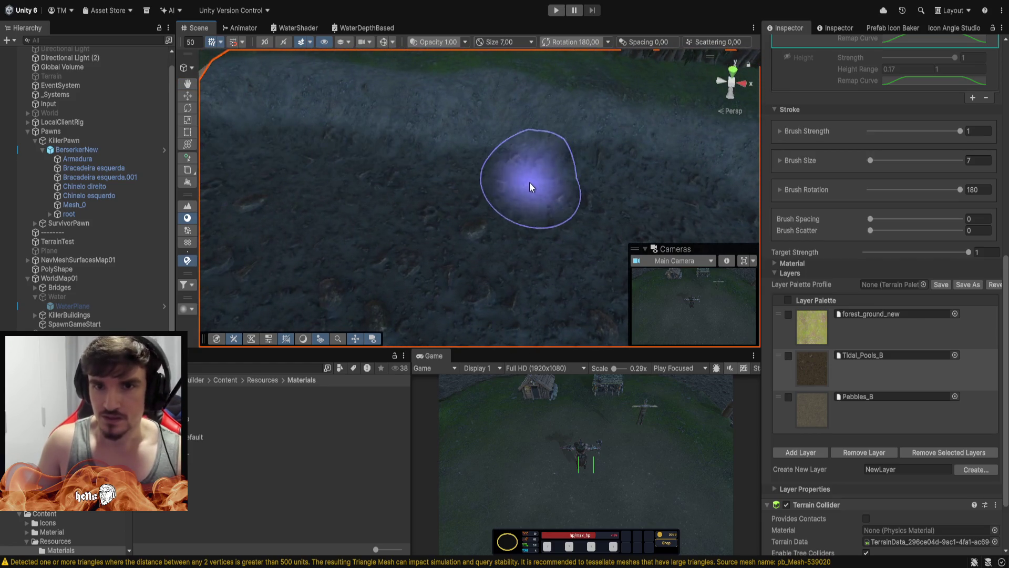
pyautogui.moveTo(273, 166)
pyautogui.keyDown('alt'); pyautogui.mouseDown()
pyautogui.moveTo(414, 166)
pyautogui.moveTo(478, 153)
pyautogui.moveTo(454, 161)
pyautogui.mouseUp(); pyautogui.keyUp('alt')
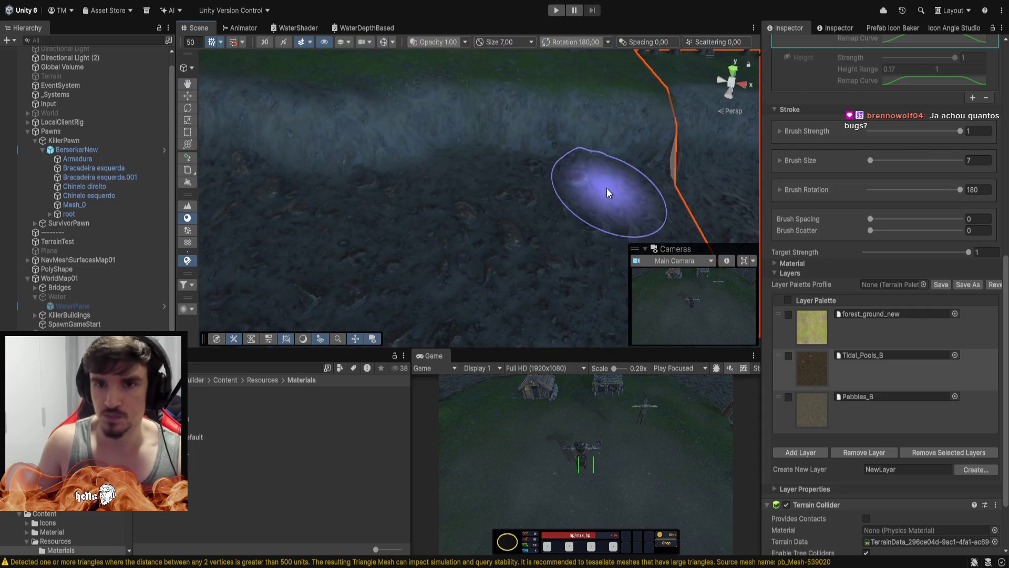
pyautogui.press('w')
pyautogui.moveTo(558, 212)
pyautogui.keyDown('alt'); pyautogui.mouseDown()
pyautogui.moveTo(408, 151)
pyautogui.moveTo(364, 72)
pyautogui.moveTo(446, 97)
pyautogui.moveTo(475, 92)
pyautogui.moveTo(428, 115)
pyautogui.moveTo(558, 129)
pyautogui.moveTo(586, 117)
pyautogui.moveTo(584, 108)
pyautogui.moveTo(465, 138)
pyautogui.moveTo(476, 188)
pyautogui.mouseUp(); pyautogui.keyUp('alt')
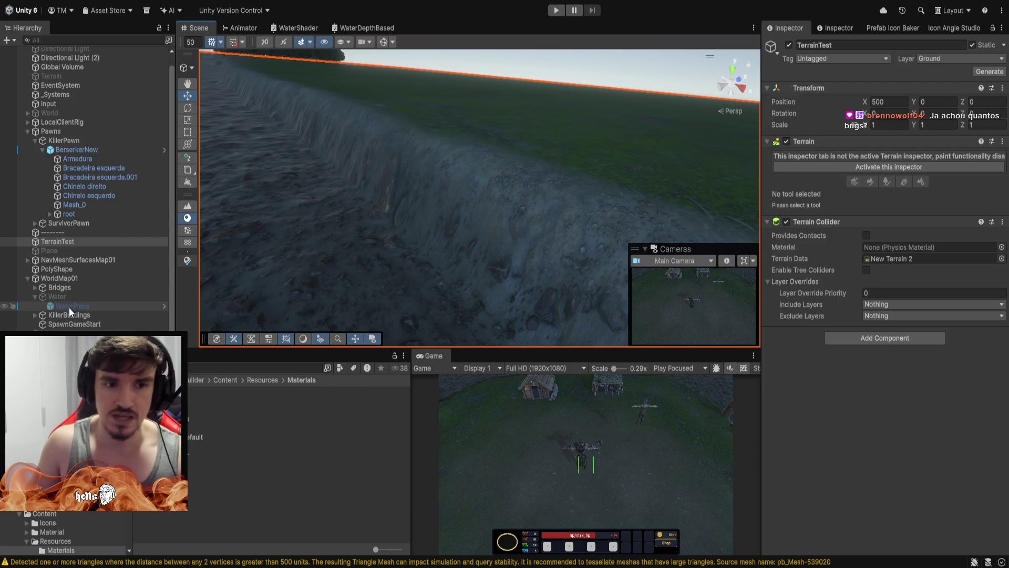
# Activate the WaterNew river surface and fly along the river to inspect the banks.
pyautogui.click(69, 333)
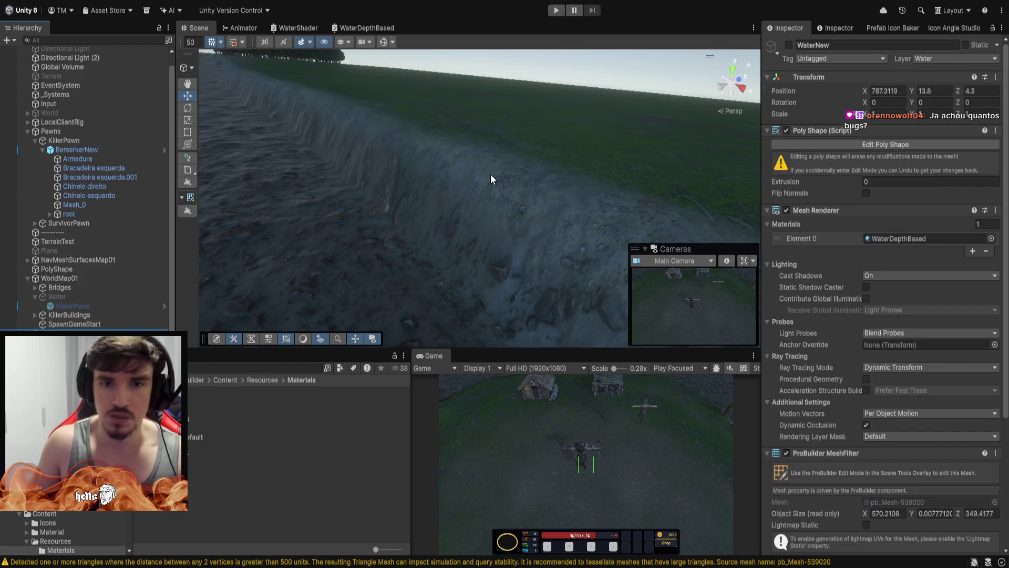
pyautogui.click(790, 46)
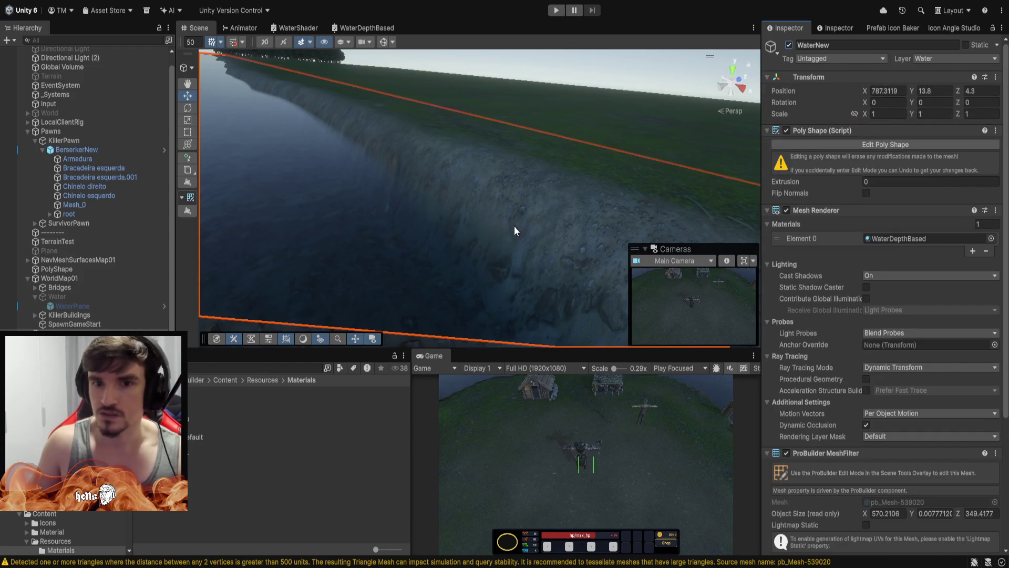
pyautogui.moveTo(505, 231)
pyautogui.mouseDown()
pyautogui.moveTo(756, 201)
pyautogui.moveTo(652, 184)
pyautogui.moveTo(576, 206)
pyautogui.moveTo(746, 157)
pyautogui.mouseUp()
pyautogui.press('Up')
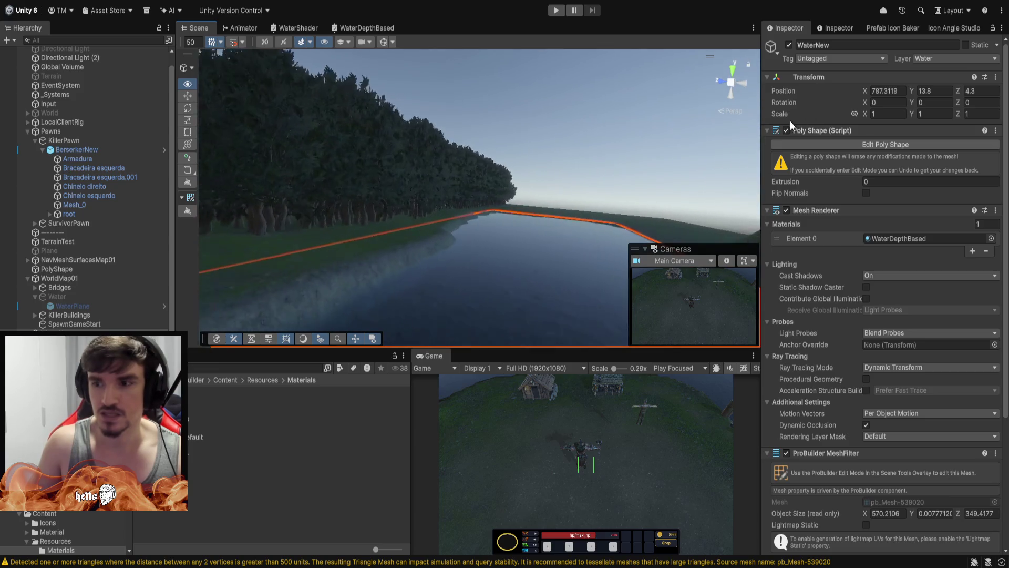
pyautogui.moveTo(736, 152)
pyautogui.mouseDown()
pyautogui.moveTo(581, 165)
pyautogui.moveTo(796, 139)
pyautogui.moveTo(970, 170)
pyautogui.moveTo(926, 184)
pyautogui.moveTo(908, 227)
pyautogui.moveTo(882, 203)
pyautogui.moveTo(891, 167)
pyautogui.moveTo(94, 130)
pyautogui.moveTo(131, 117)
pyautogui.moveTo(182, 119)
pyautogui.moveTo(81, 110)
pyautogui.moveTo(972, 253)
pyautogui.moveTo(930, 287)
pyautogui.moveTo(839, 296)
pyautogui.moveTo(579, 222)
pyautogui.moveTo(342, 189)
pyautogui.moveTo(266, 139)
pyautogui.moveTo(288, 169)
pyautogui.moveTo(296, 219)
pyautogui.moveTo(293, 192)
pyautogui.moveTo(270, 219)
pyautogui.moveTo(277, 189)
pyautogui.moveTo(357, 148)
pyautogui.mouseUp()
pyautogui.moveTo(841, 166)
pyautogui.mouseDown()
pyautogui.moveTo(789, 217)
pyautogui.moveTo(750, 205)
pyautogui.moveTo(600, 212)
pyautogui.mouseUp()
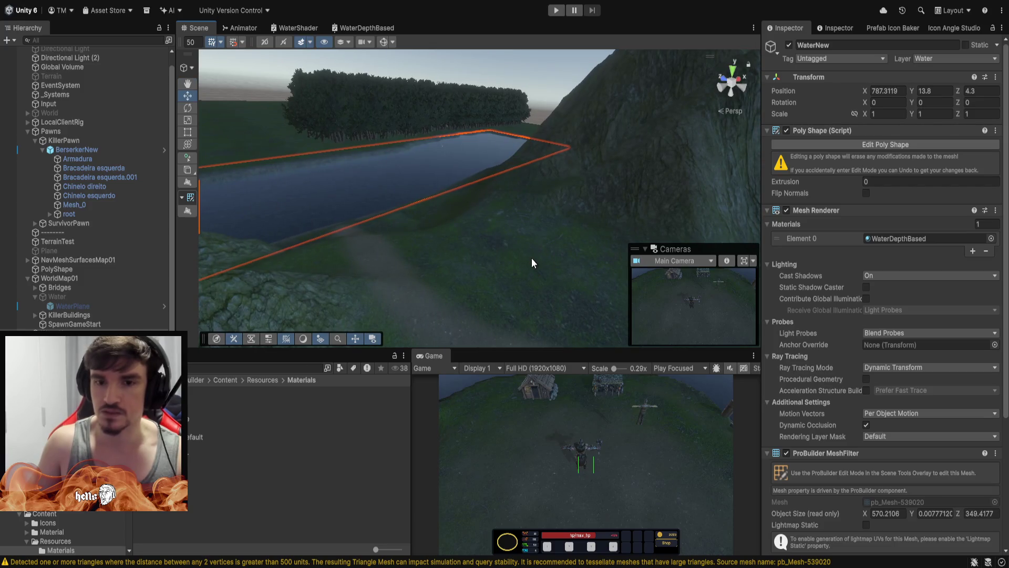
# Select TerrainTest, view the hillside, and enter play mode.
pyautogui.click(532, 258)
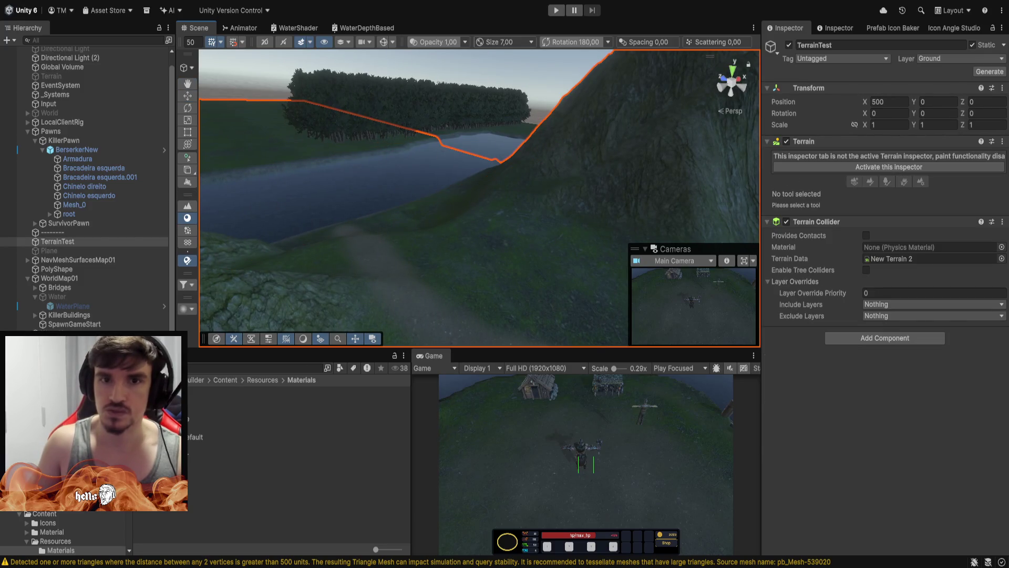
pyautogui.moveTo(516, 260)
pyautogui.mouseDown()
pyautogui.moveTo(533, 230)
pyautogui.moveTo(568, 248)
pyautogui.moveTo(561, 71)
pyautogui.mouseUp()
pyautogui.click(554, 11)
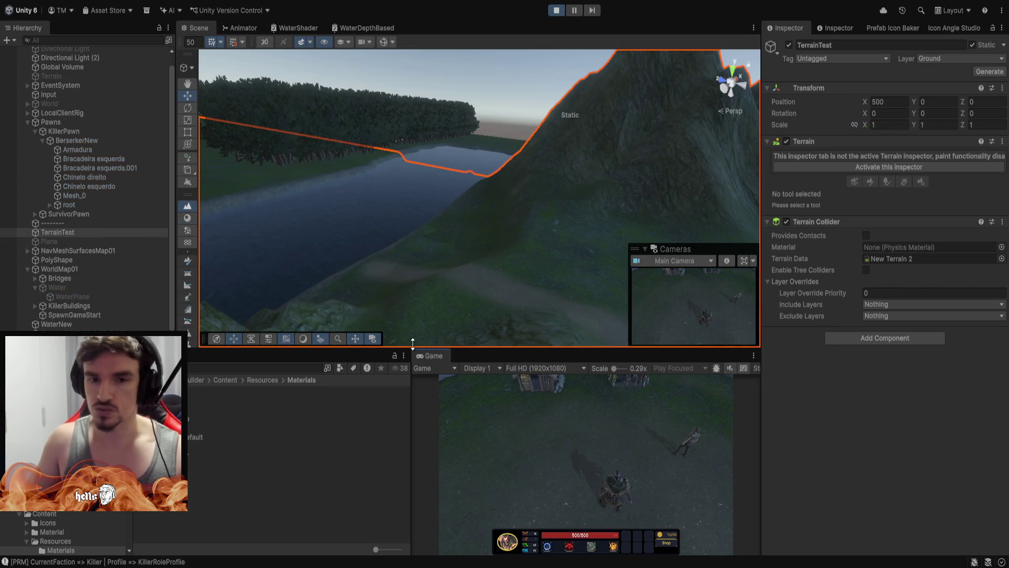
# Maximize the game view, place a Tower T1, and open its upgrade options.
pyautogui.doubleClick(430, 357)
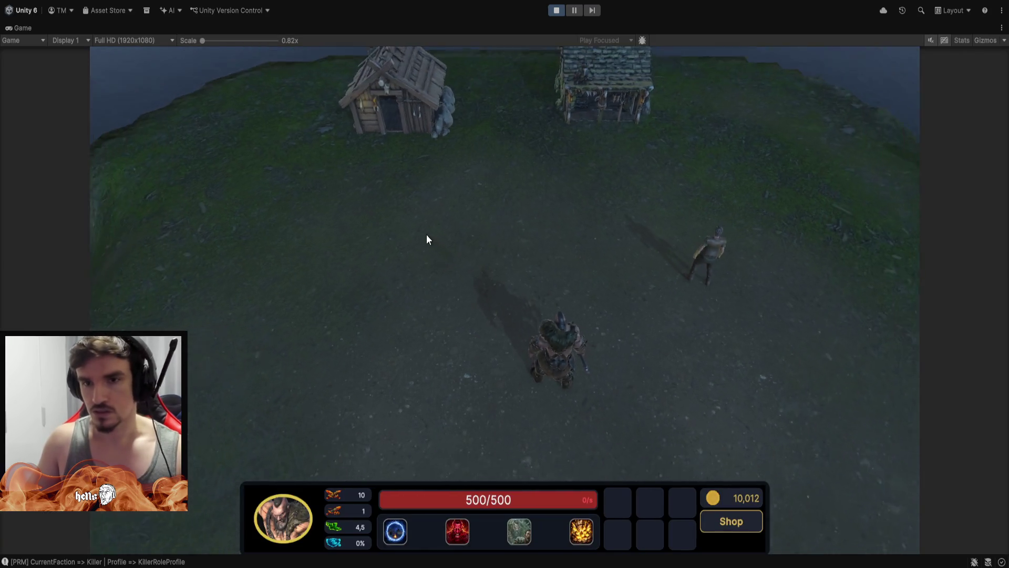
pyautogui.click(434, 265)
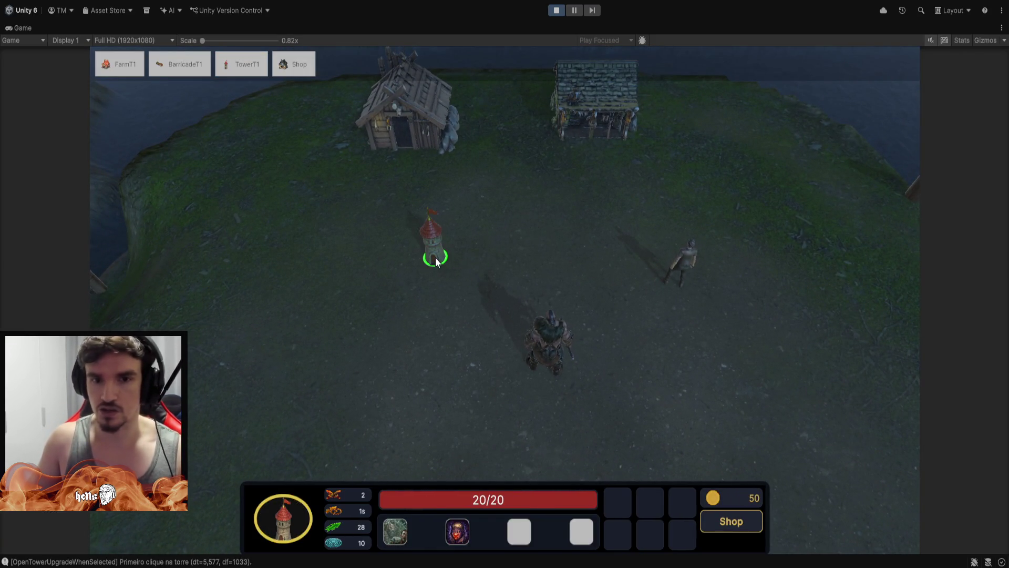
pyautogui.doubleClick(434, 247)
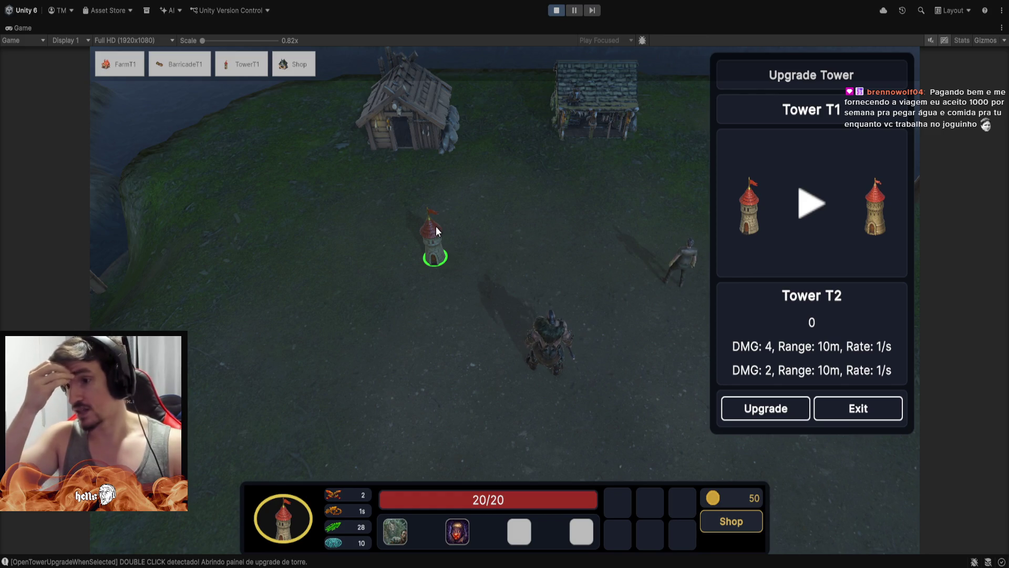
# Walk the hero to the tower and close the tower upgrade panel.
pyautogui.click(477, 374)
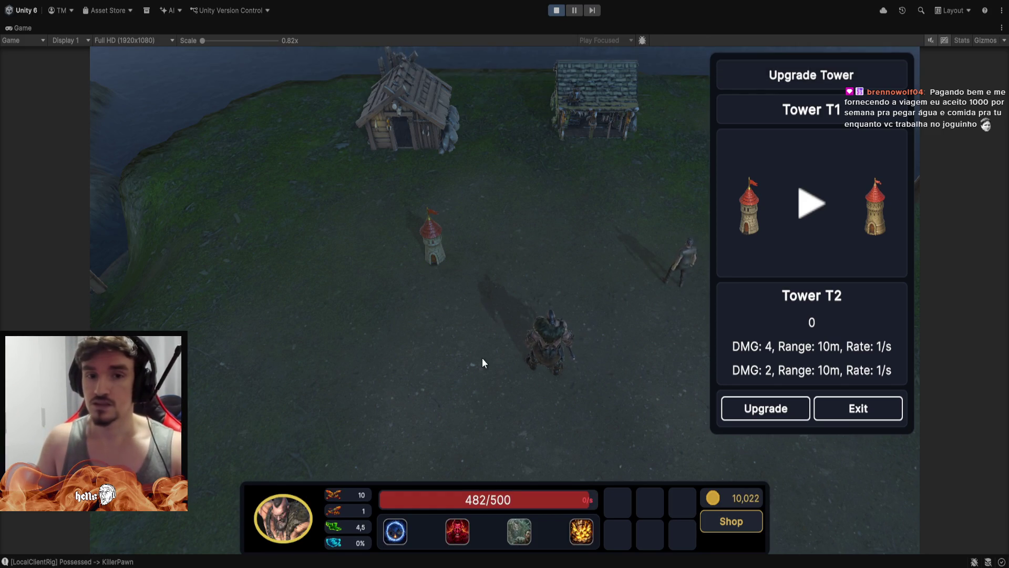
pyautogui.rightClick(431, 255)
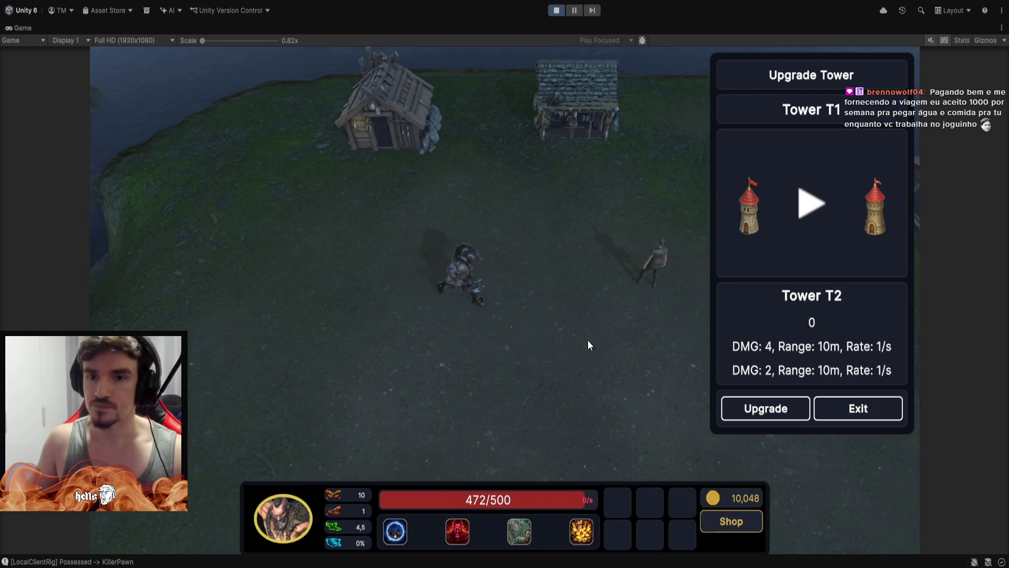
pyautogui.click(861, 412)
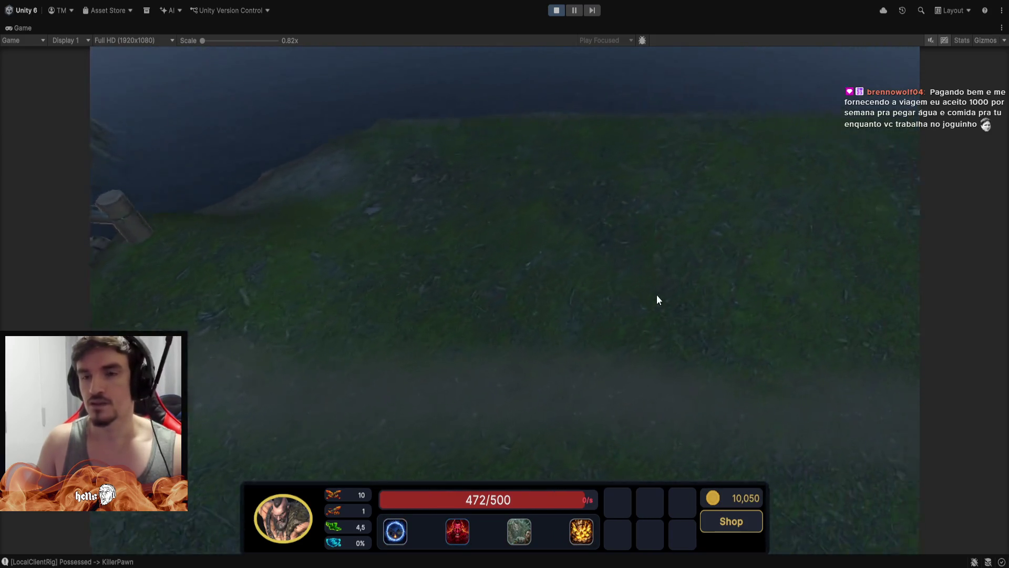
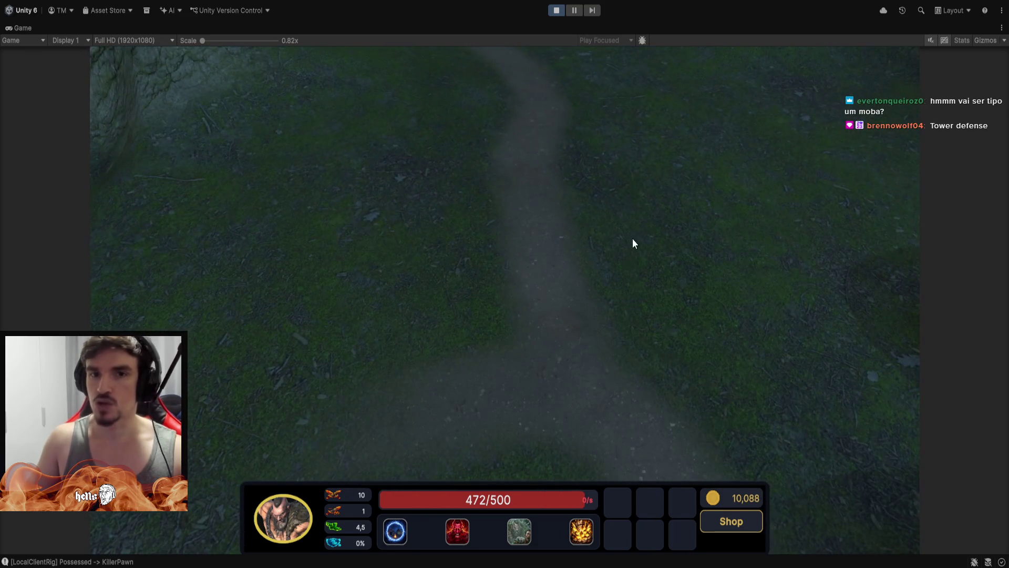
# Stop the game and orbit the Scene camera over the terrain, down to the river bank.
pyautogui.click(558, 10)
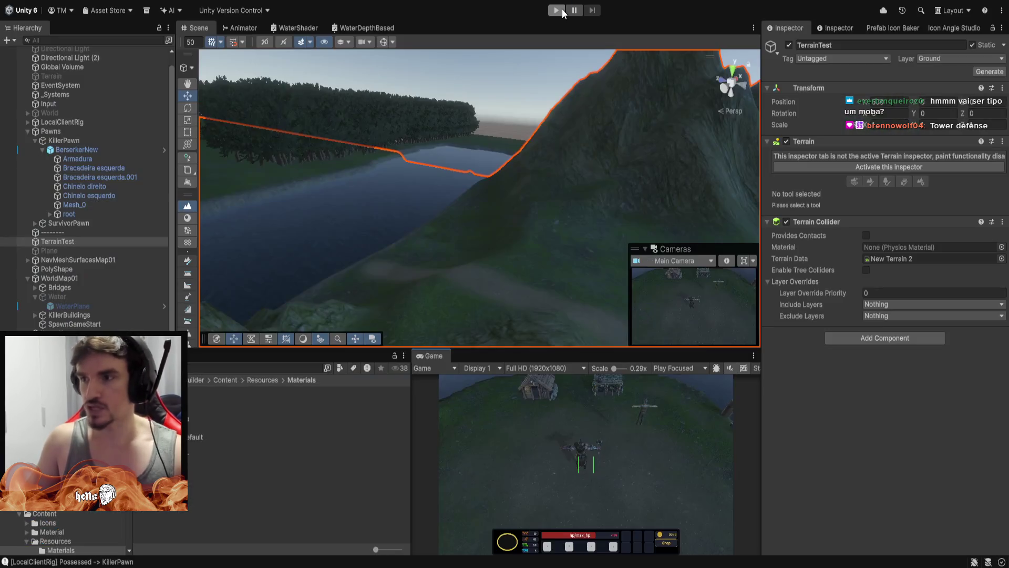
pyautogui.moveTo(470, 114)
pyautogui.mouseDown()
pyautogui.moveTo(457, 264)
pyautogui.moveTo(415, 311)
pyautogui.moveTo(210, 292)
pyautogui.moveTo(412, 247)
pyautogui.moveTo(652, 269)
pyautogui.moveTo(543, 331)
pyautogui.moveTo(444, 304)
pyautogui.moveTo(385, 271)
pyautogui.moveTo(405, 291)
pyautogui.moveTo(507, 295)
pyautogui.moveTo(504, 313)
pyautogui.moveTo(640, 283)
pyautogui.moveTo(654, 269)
pyautogui.moveTo(434, 289)
pyautogui.moveTo(379, 345)
pyautogui.moveTo(449, 340)
pyautogui.moveTo(534, 184)
pyautogui.moveTo(474, 272)
pyautogui.moveTo(688, 268)
pyautogui.moveTo(736, 253)
pyautogui.mouseUp()
pyautogui.moveTo(657, 237)
pyautogui.mouseDown()
pyautogui.moveTo(219, 259)
pyautogui.moveTo(473, 302)
pyautogui.moveTo(536, 294)
pyautogui.moveTo(411, 306)
pyautogui.moveTo(498, 285)
pyautogui.moveTo(301, 286)
pyautogui.moveTo(325, 260)
pyautogui.moveTo(275, 202)
pyautogui.moveTo(200, 211)
pyautogui.moveTo(154, 242)
pyautogui.moveTo(291, 250)
pyautogui.moveTo(280, 239)
pyautogui.moveTo(309, 277)
pyautogui.moveTo(593, 257)
pyautogui.moveTo(578, 253)
pyautogui.mouseUp()
# Maximize and restore the Scene view, then run the game with the Game view maximized.
pyautogui.doubleClick(204, 28)
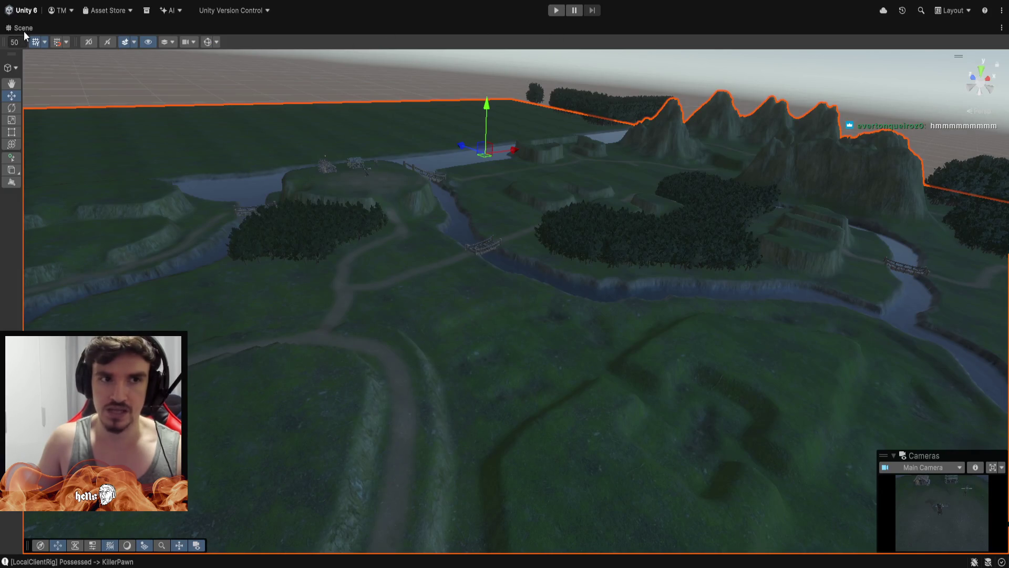
pyautogui.doubleClick(26, 29)
pyautogui.click(555, 11)
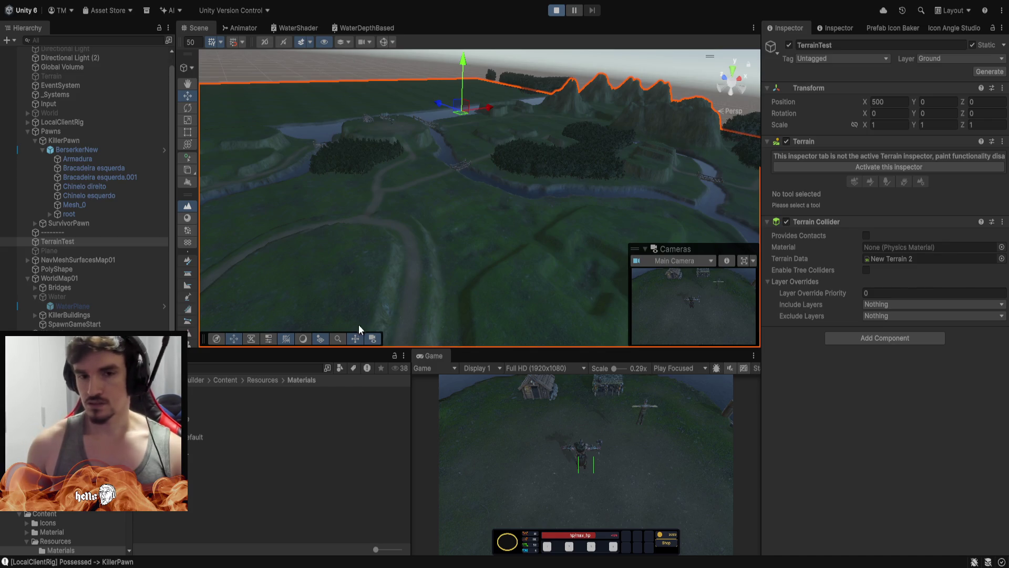
pyautogui.doubleClick(434, 357)
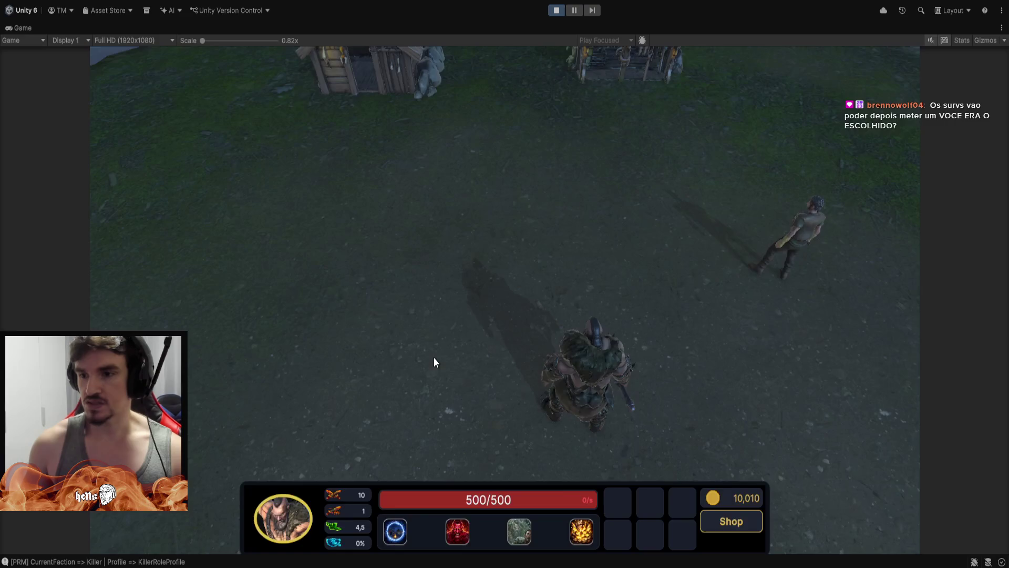
# Walk the killer across the clearing and cast his Teleport skill.
pyautogui.rightClick(433, 304)
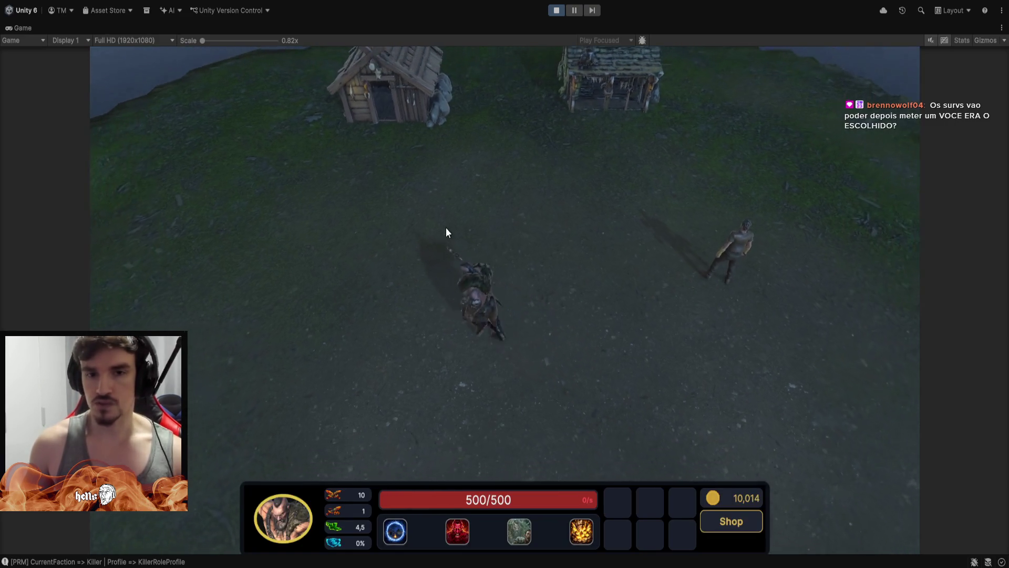
pyautogui.rightClick(480, 288)
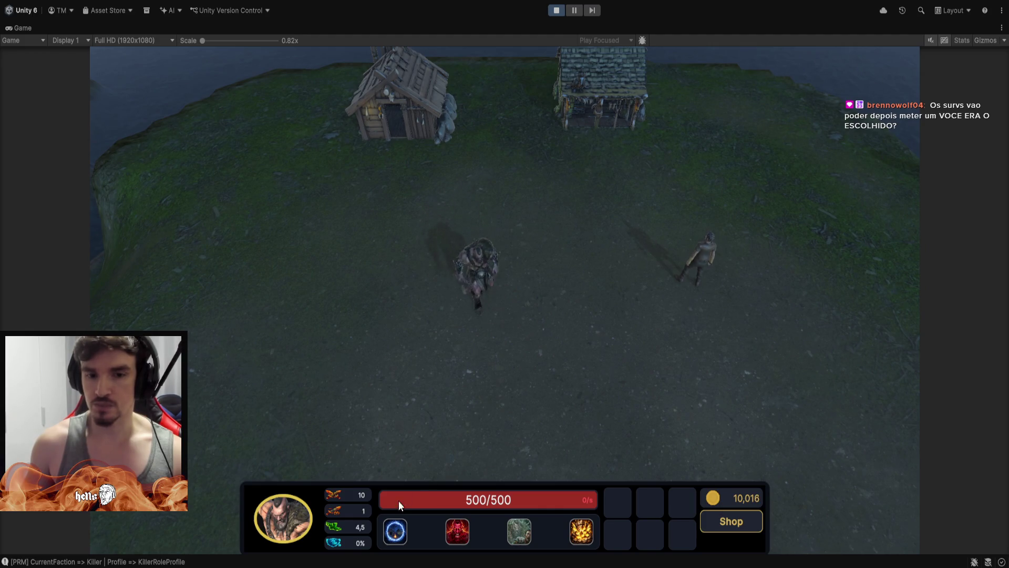
pyautogui.click(400, 529)
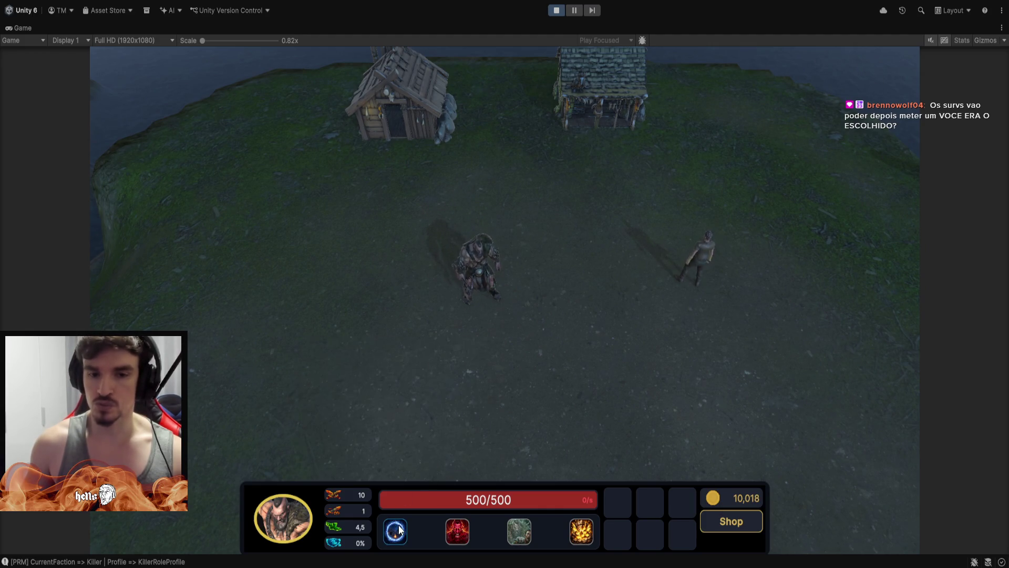
pyautogui.click(411, 483)
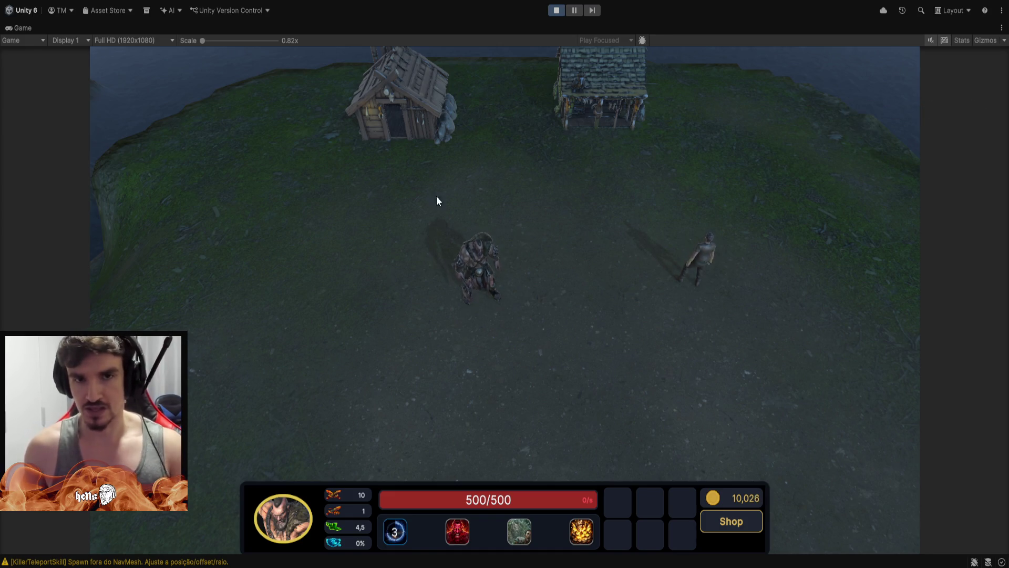
# Select the wooden house, then walk the killer back and cast Rage.
pyautogui.click(408, 113)
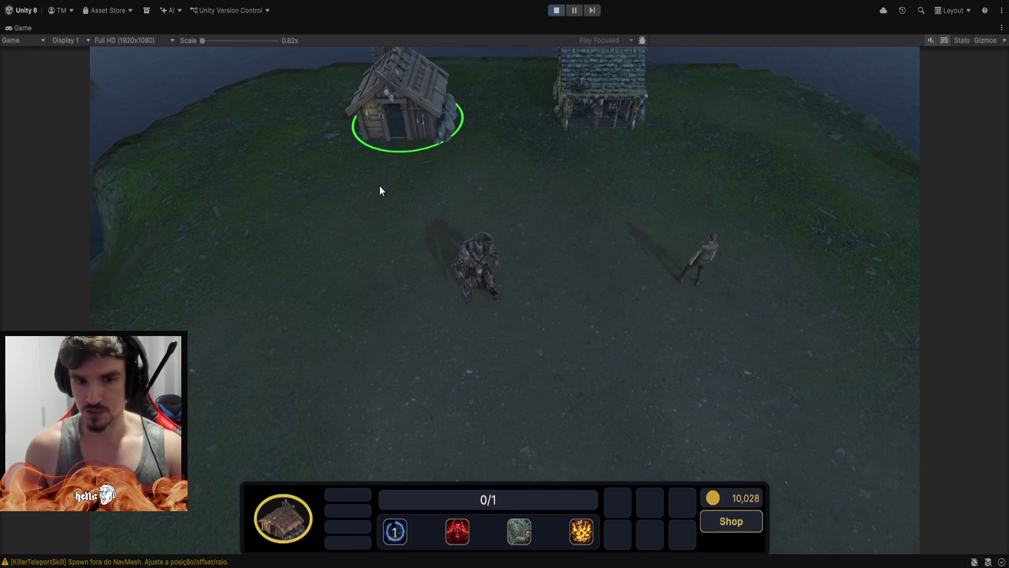
pyautogui.click(477, 268)
pyautogui.rightClick(391, 156)
pyautogui.rightClick(427, 318)
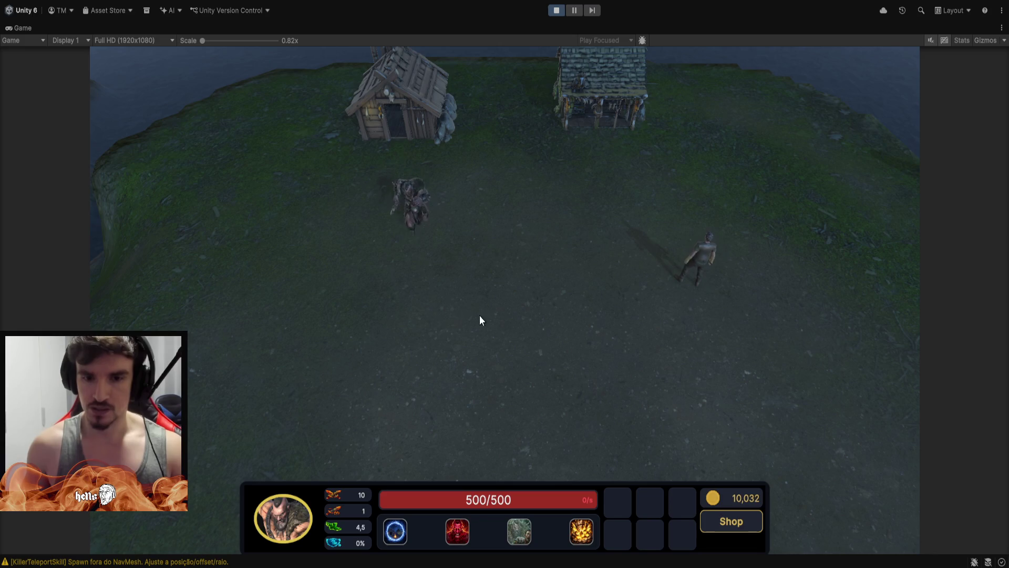
pyautogui.click(462, 536)
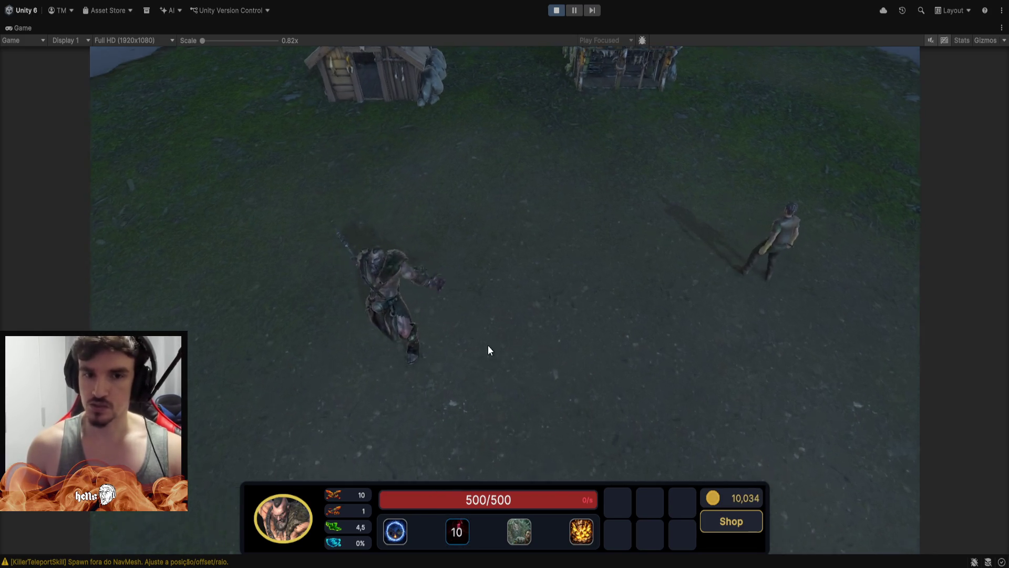
pyautogui.rightClick(645, 322)
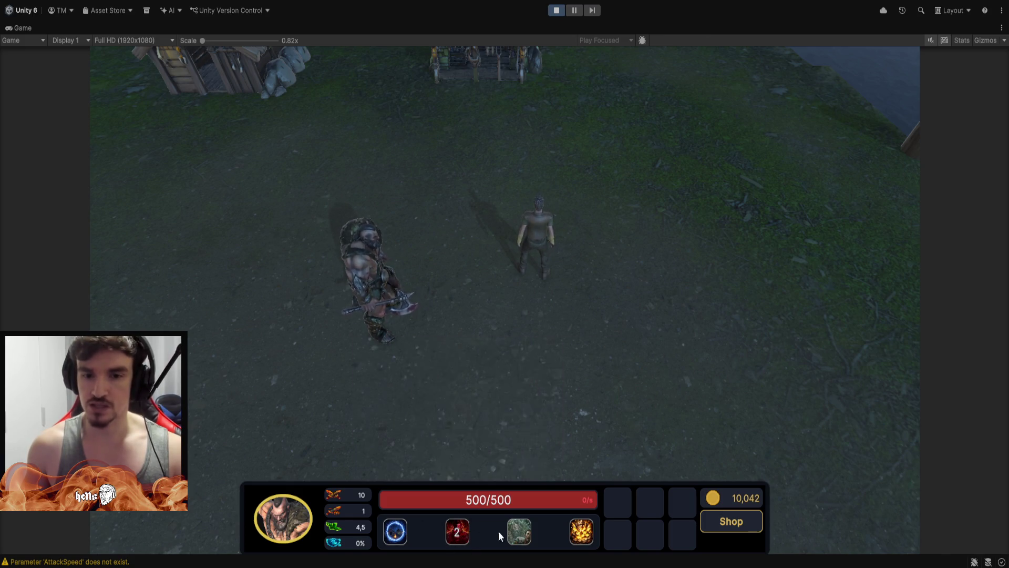
# Cast Shadow Fade, walk the translucent killer around, then switch control to the survivor.
pyautogui.click(522, 535)
pyautogui.moveTo(430, 145)
pyautogui.mouseDown()
pyautogui.moveTo(256, 407)
pyautogui.moveTo(442, 234)
pyautogui.moveTo(430, 231)
pyautogui.mouseUp()
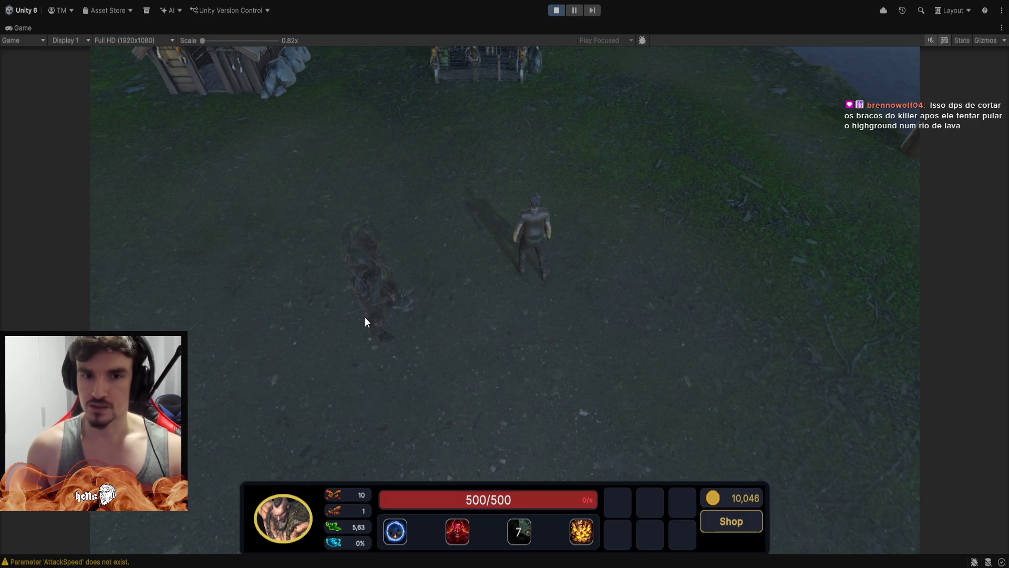
pyautogui.rightClick(500, 356)
pyautogui.rightClick(423, 246)
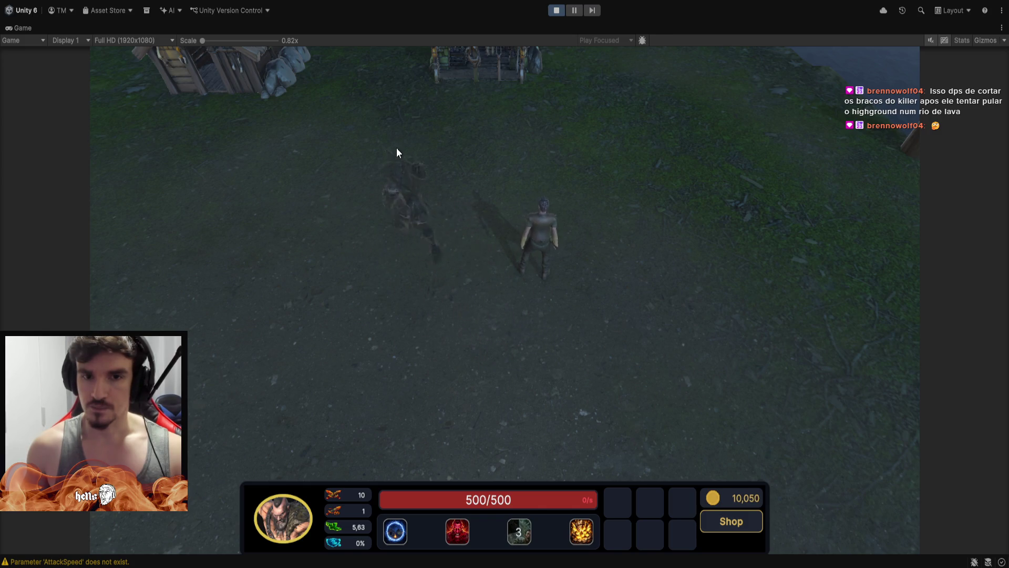
pyautogui.rightClick(384, 273)
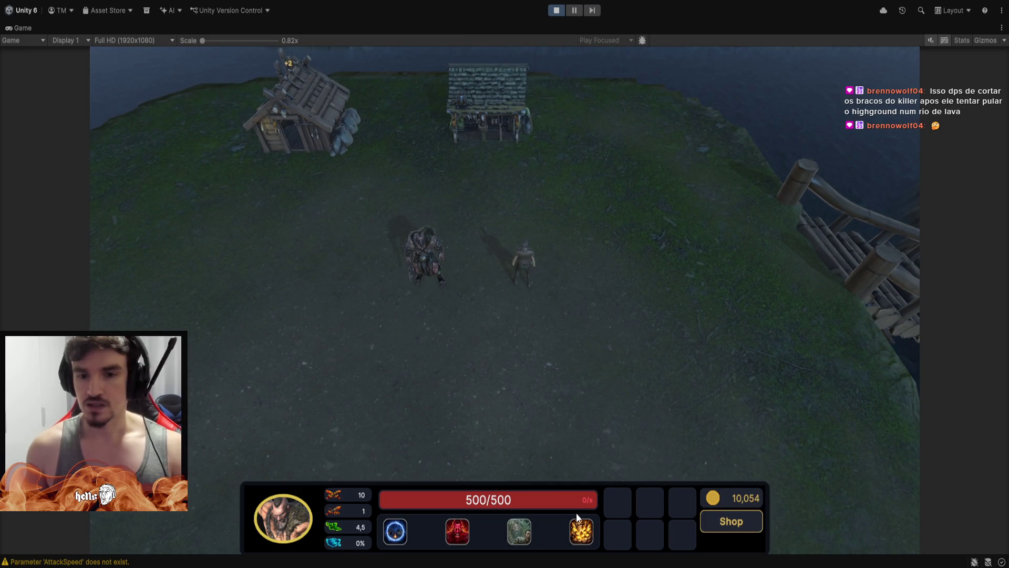
pyautogui.moveTo(582, 535)
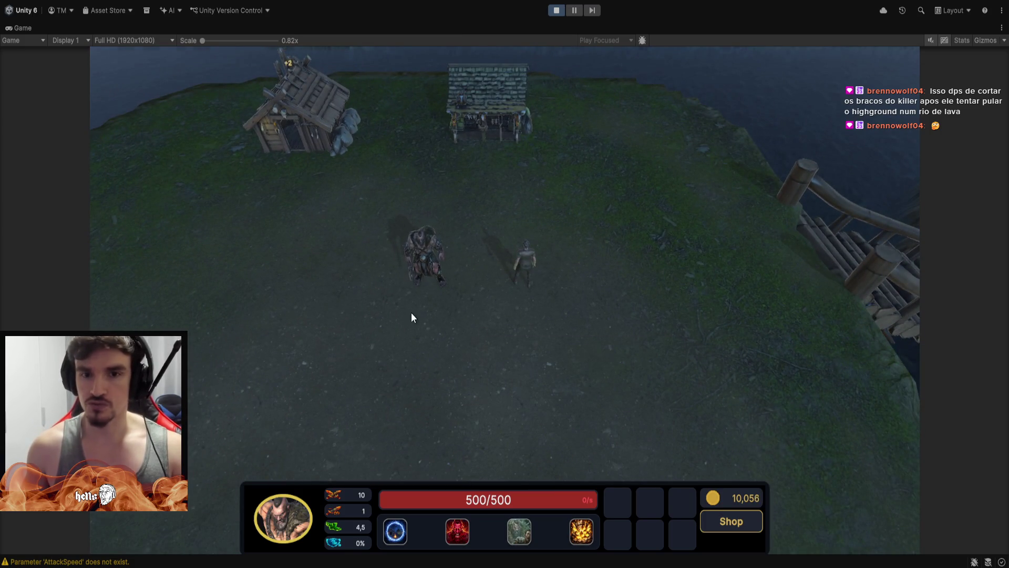
pyautogui.press('Tab')
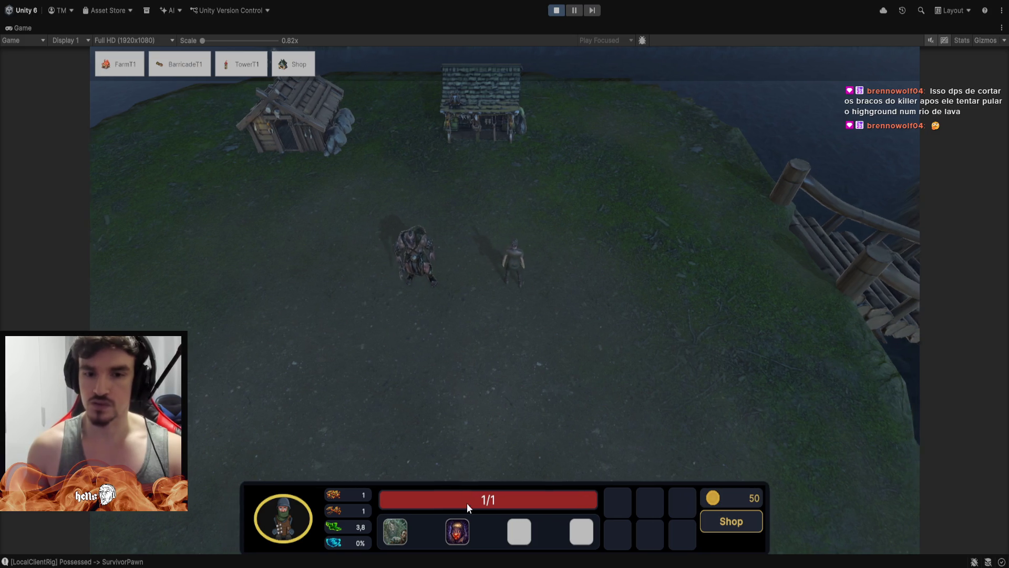
# Cast the survivor's Silence skill on the killer and walk the survivor right.
pyautogui.click(463, 534)
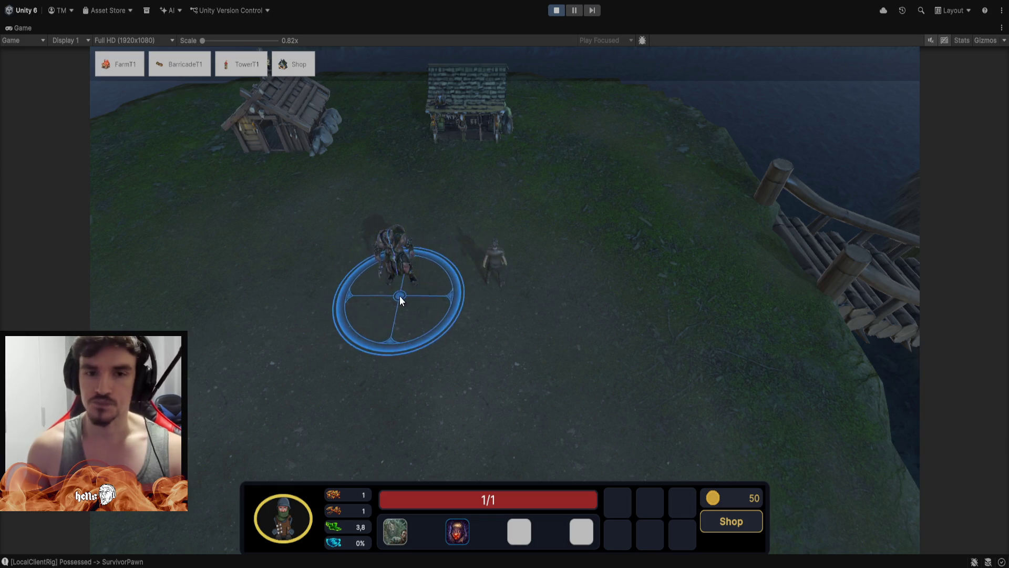
pyautogui.click(397, 268)
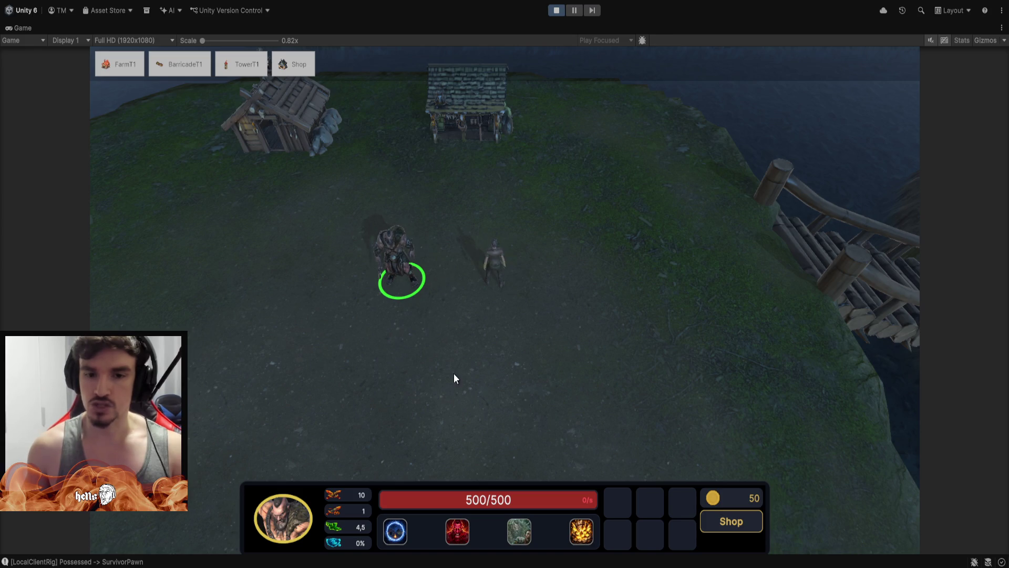
pyautogui.rightClick(577, 294)
# Select the killer, move him left, then reselect the survivor worker and zoom onto the grass.
pyautogui.click(458, 530)
pyautogui.click(391, 273)
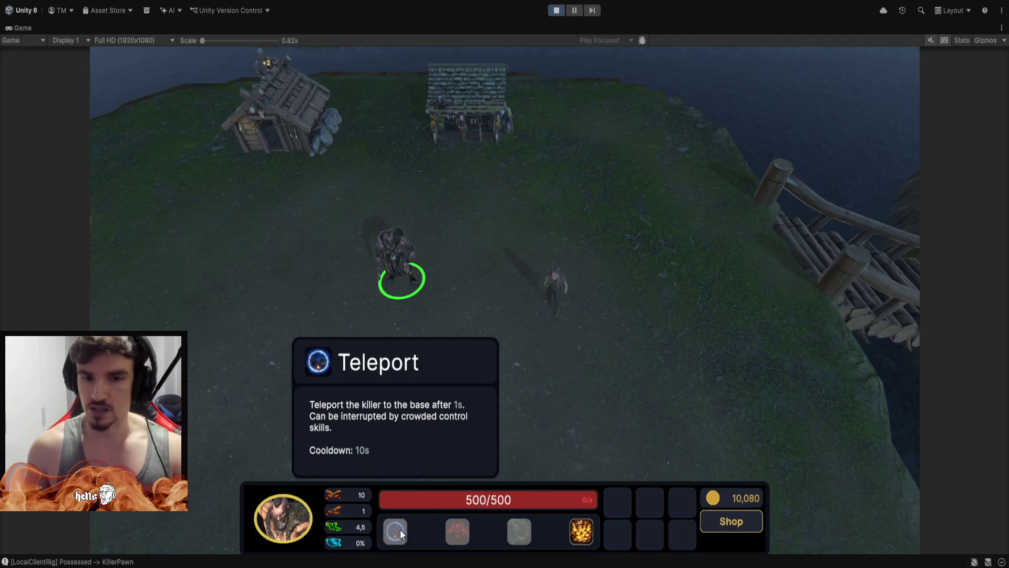
pyautogui.moveTo(511, 532)
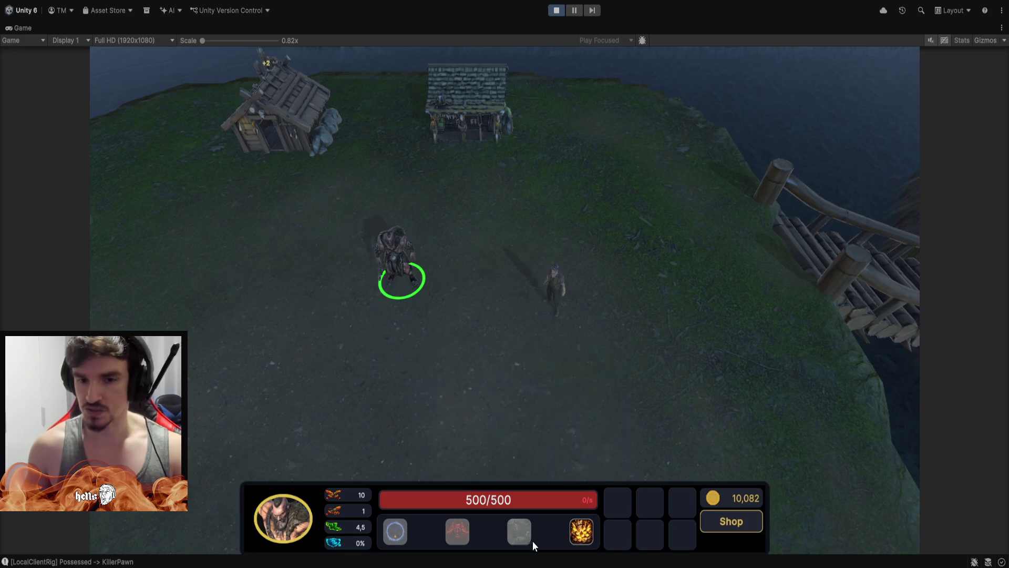
pyautogui.rightClick(259, 342)
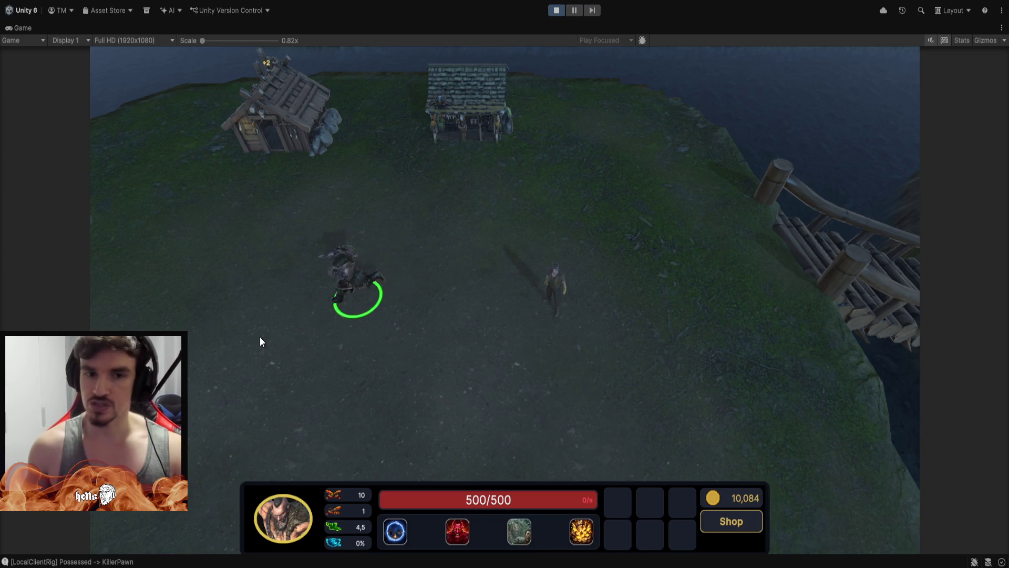
pyautogui.click(394, 337)
pyautogui.scroll(5, 497, 367)
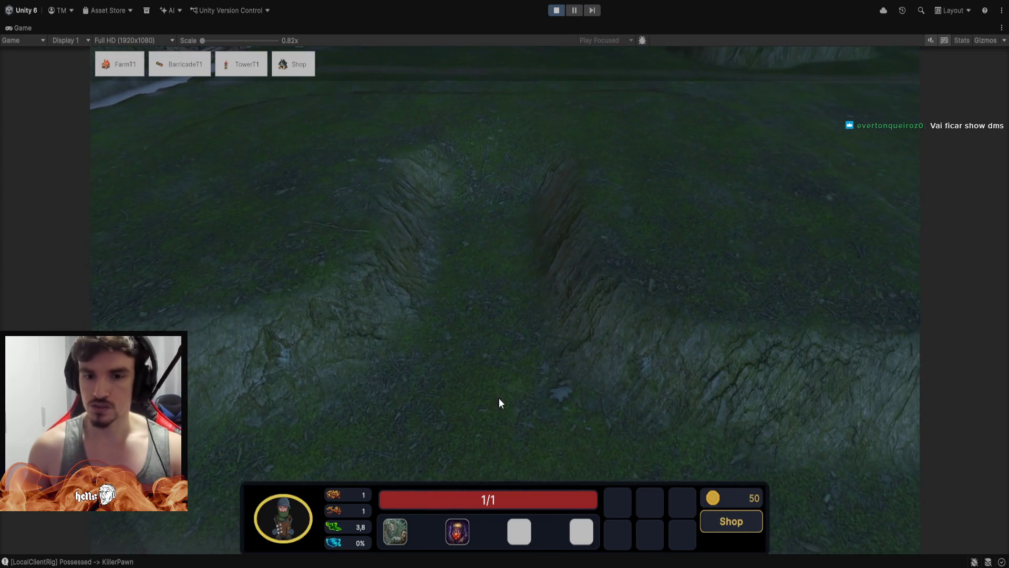
# Place a tier-1 barricade on the grass and upgrade it to its maximum crystal tier.
pyautogui.click(186, 66)
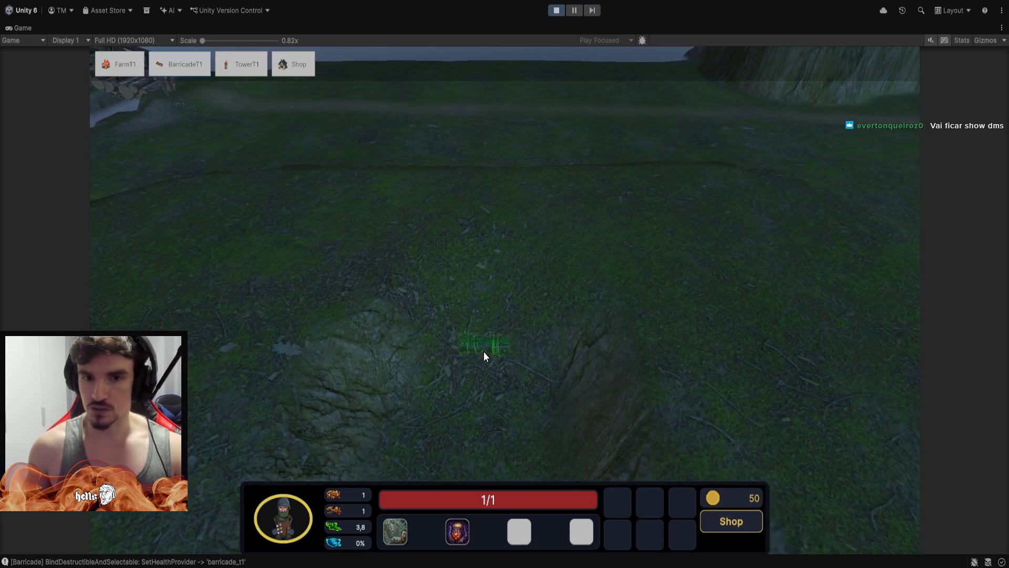
pyautogui.click(485, 352)
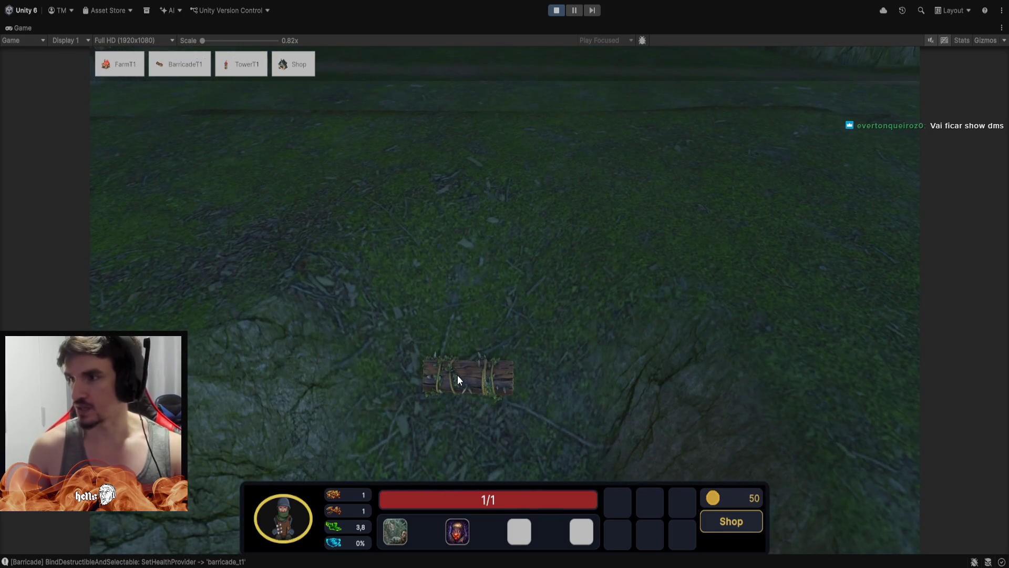
pyautogui.doubleClick(458, 376)
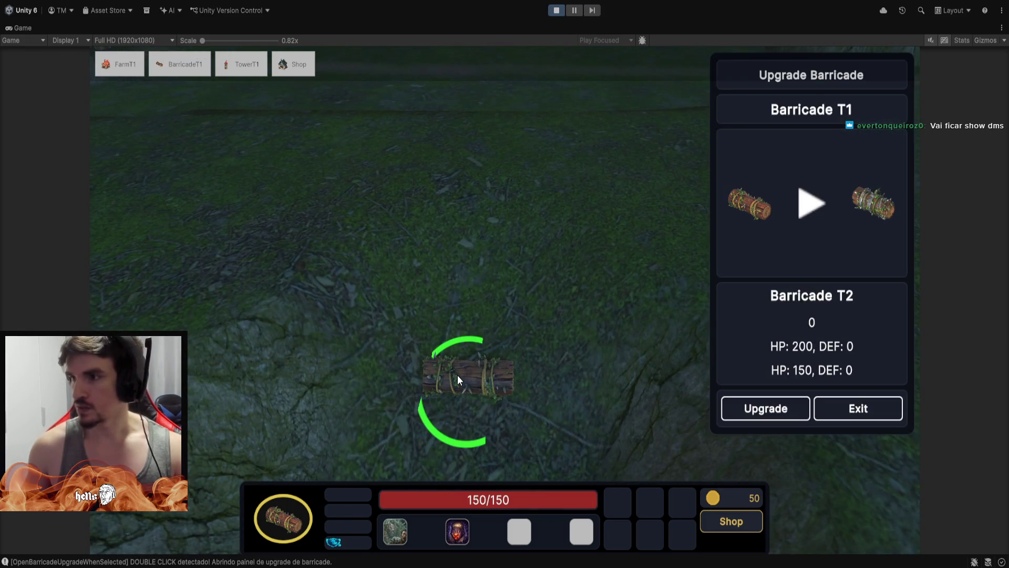
pyautogui.click(770, 410)
pyautogui.click(770, 410)
pyautogui.click(770, 409)
pyautogui.click(770, 410)
pyautogui.click(770, 410)
pyautogui.click(770, 409)
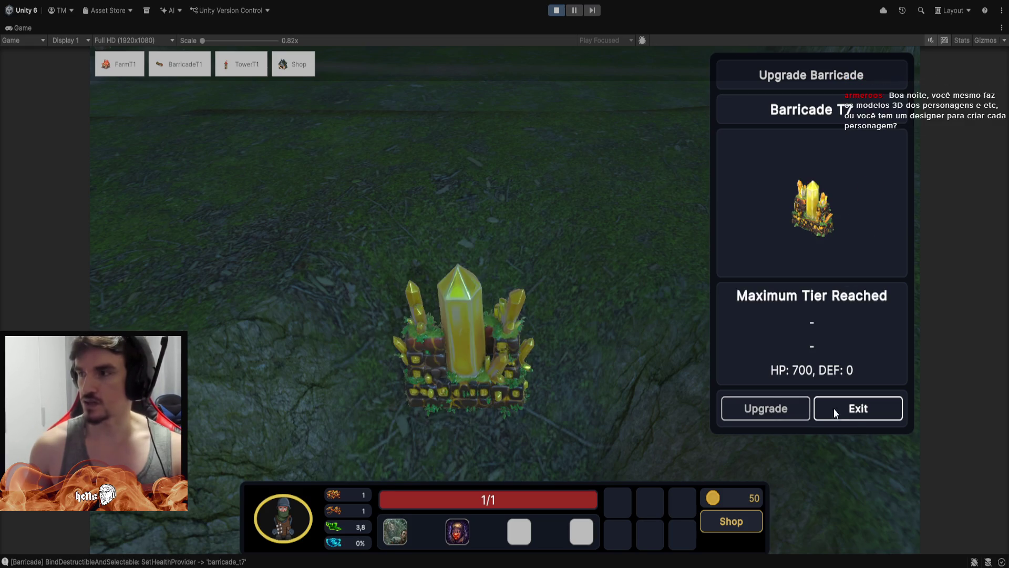
pyautogui.click(823, 410)
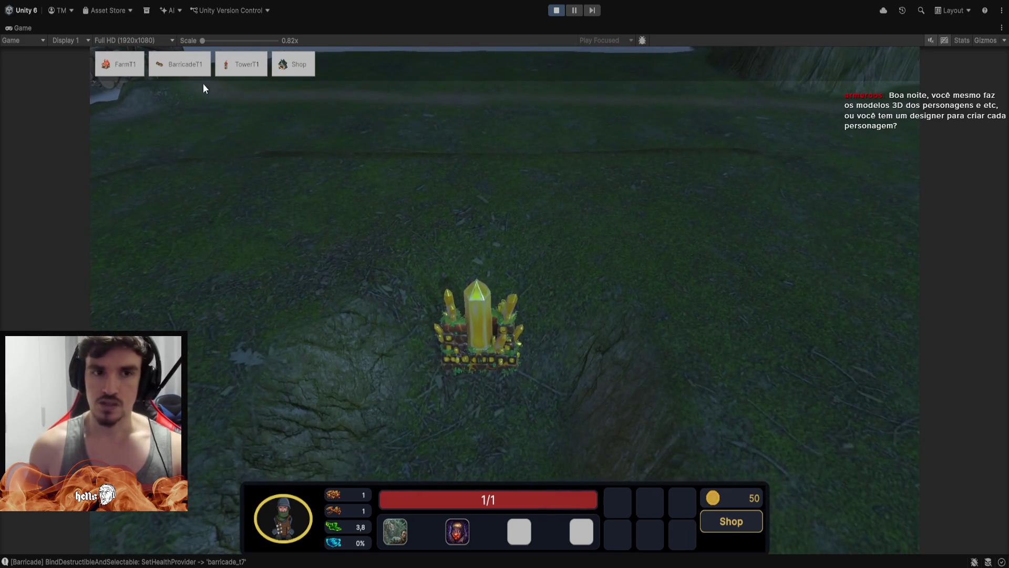
# Place a tier-1 farm on the hillside and select it to see its upgrades.
pyautogui.click(111, 71)
pyautogui.click(355, 288)
pyautogui.click(356, 287)
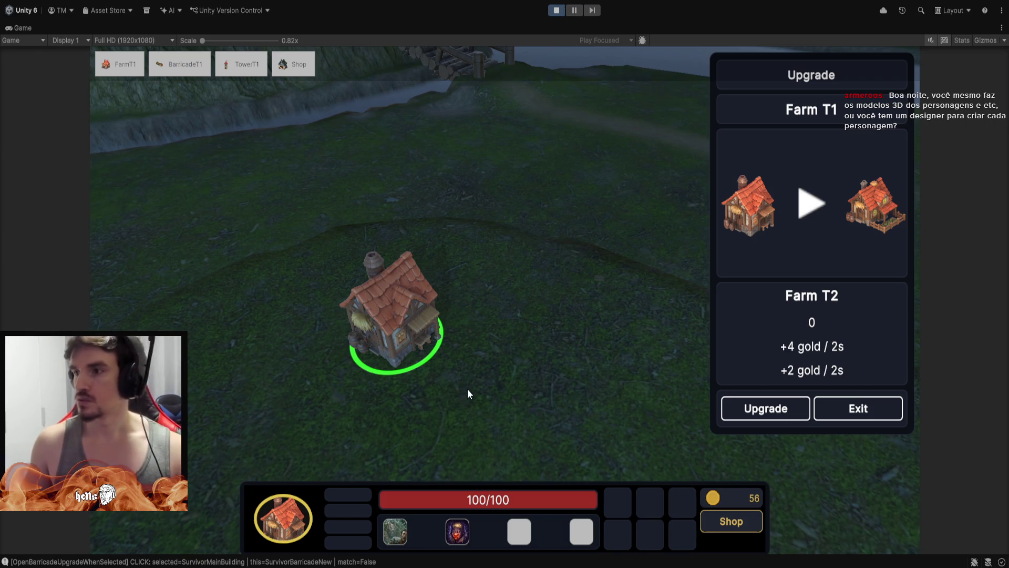
# Upgrade the farm up to Farm T7 and close its upgrade window.
pyautogui.click(766, 411)
pyautogui.doubleClick(766, 410)
pyautogui.click(765, 410)
pyautogui.click(764, 410)
pyautogui.click(764, 411)
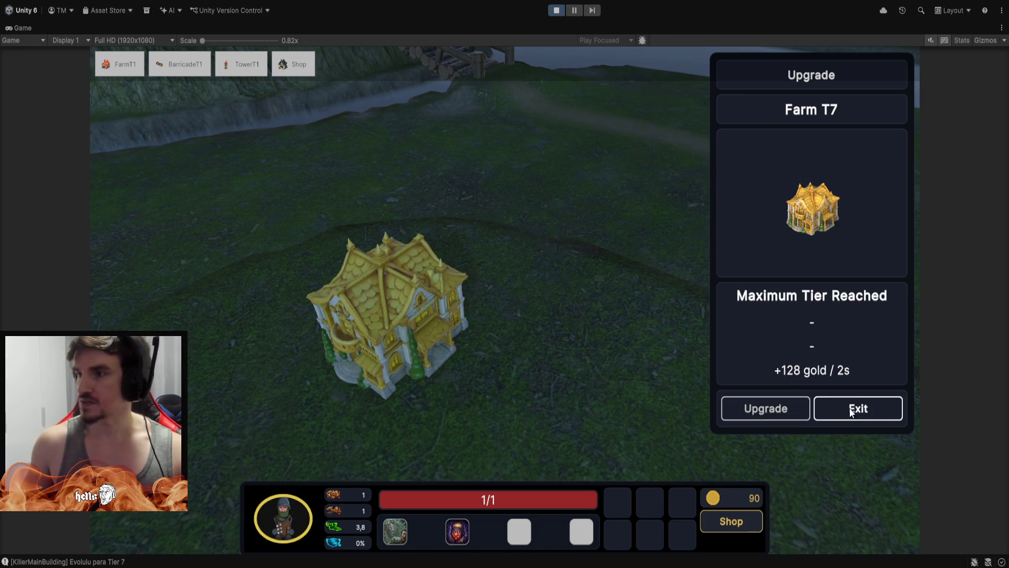
pyautogui.click(851, 409)
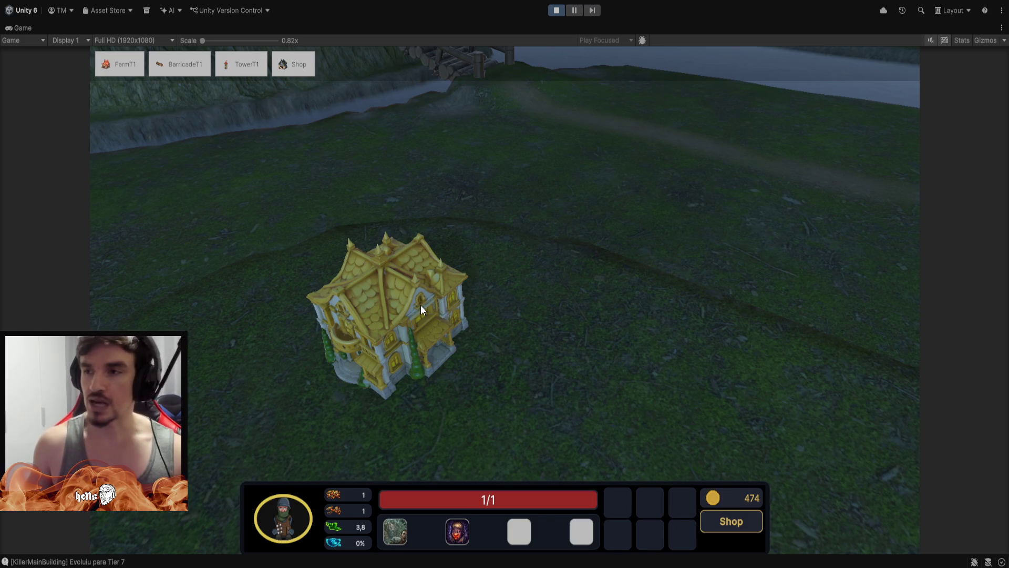
# Pan and zoom the game camera to the crystal barricade, then select the gold farm.
pyautogui.press('w')
pyautogui.press('d')
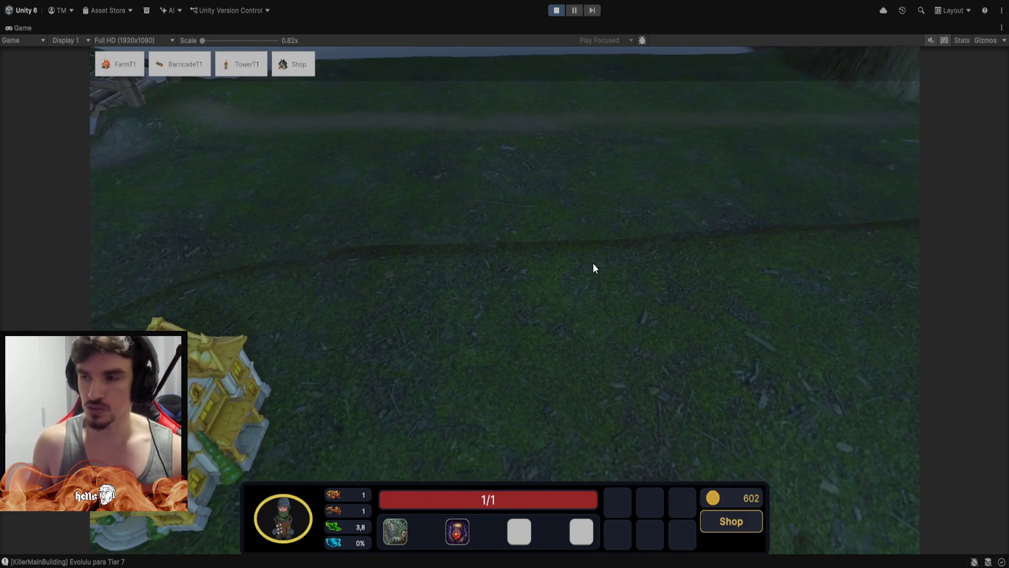
pyautogui.press('s')
pyautogui.press('d')
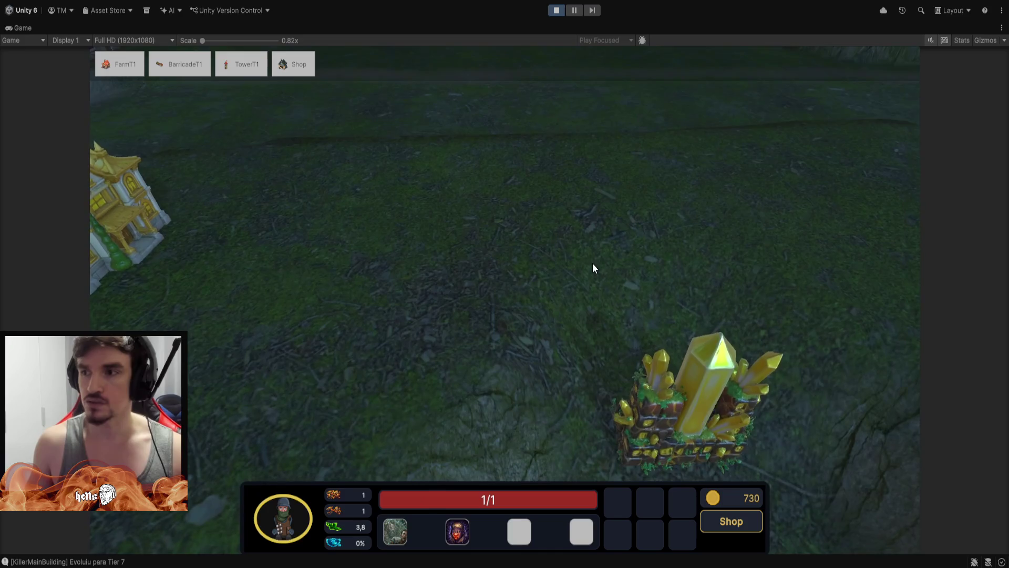
pyautogui.press('d')
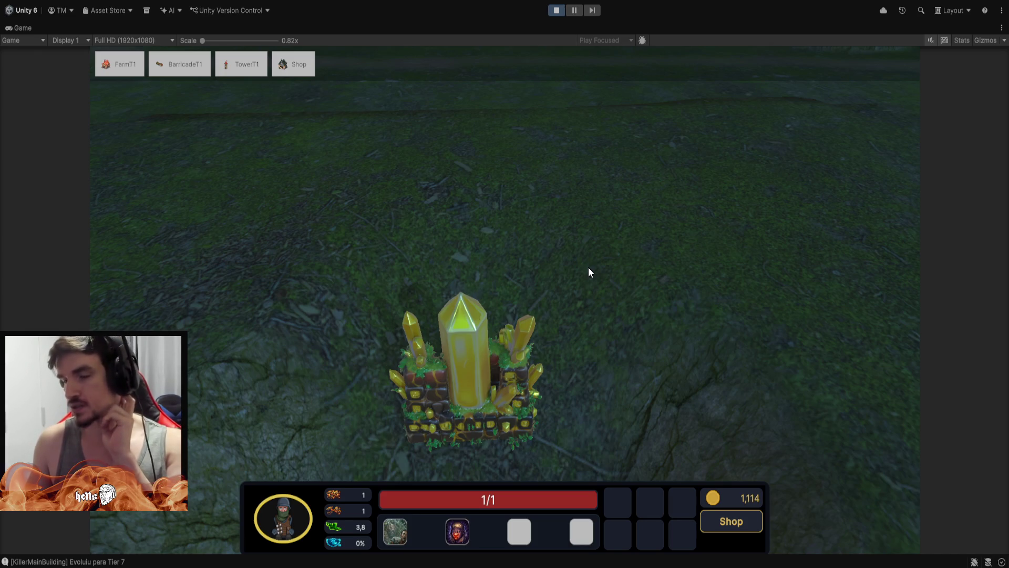
pyautogui.scroll(-5, 654, 269)
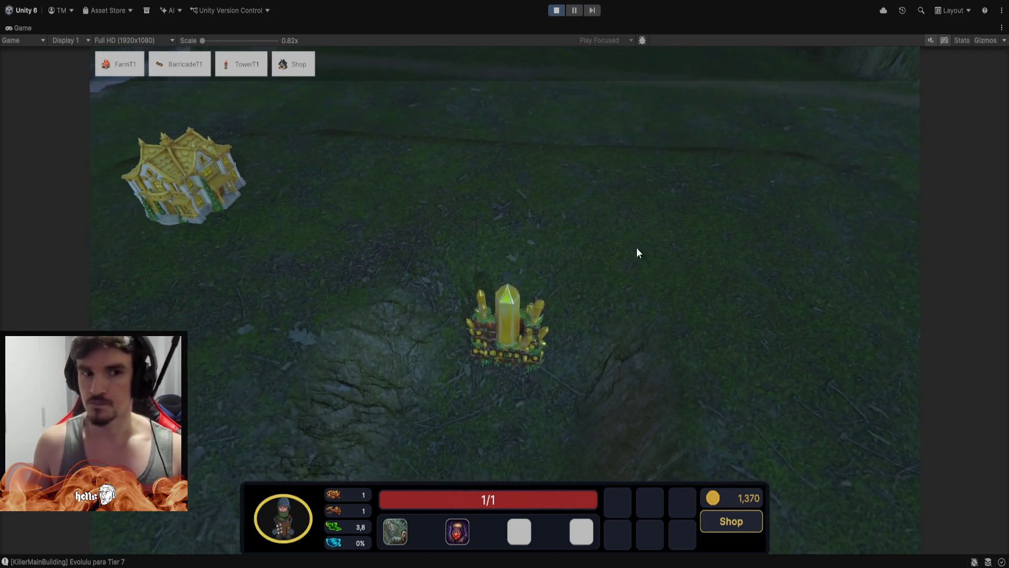
pyautogui.scroll(-3, 497, 186)
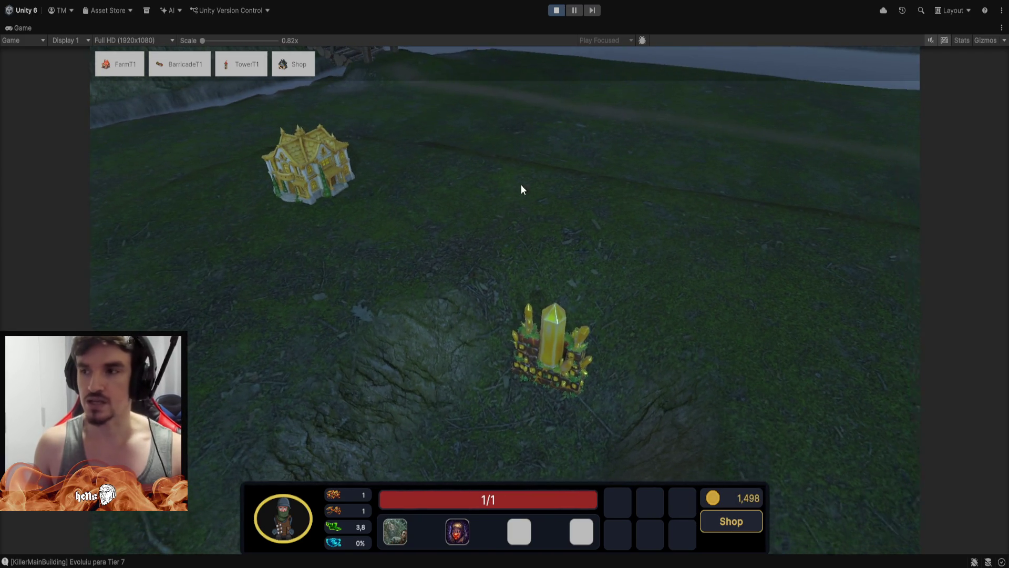
pyautogui.scroll(-3, 515, 184)
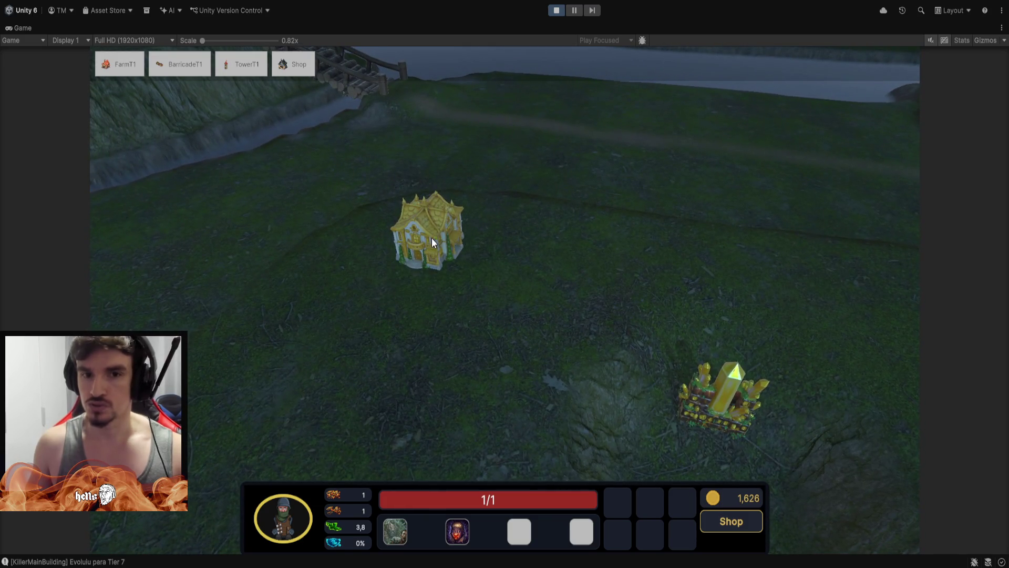
pyautogui.scroll(3, 433, 240)
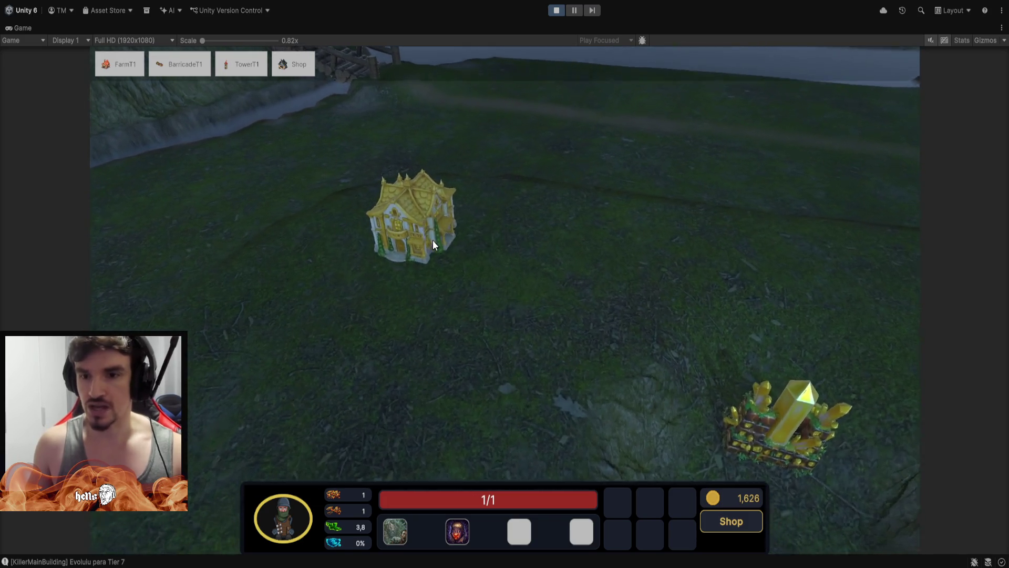
pyautogui.click(400, 218)
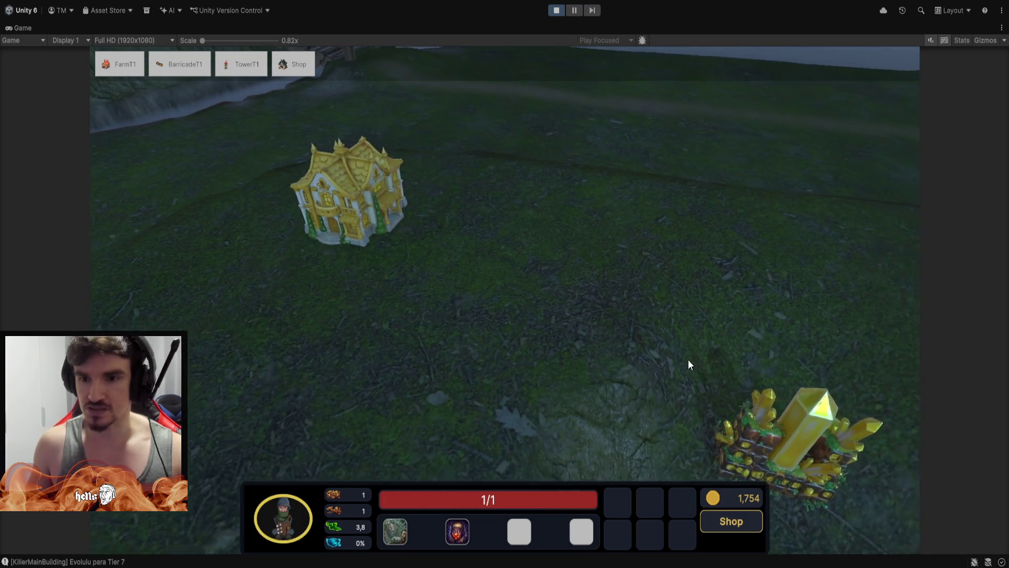
# Cancel a tower placement and instead place a farm on the grass beside the crystal barricade.
pyautogui.click(618, 236)
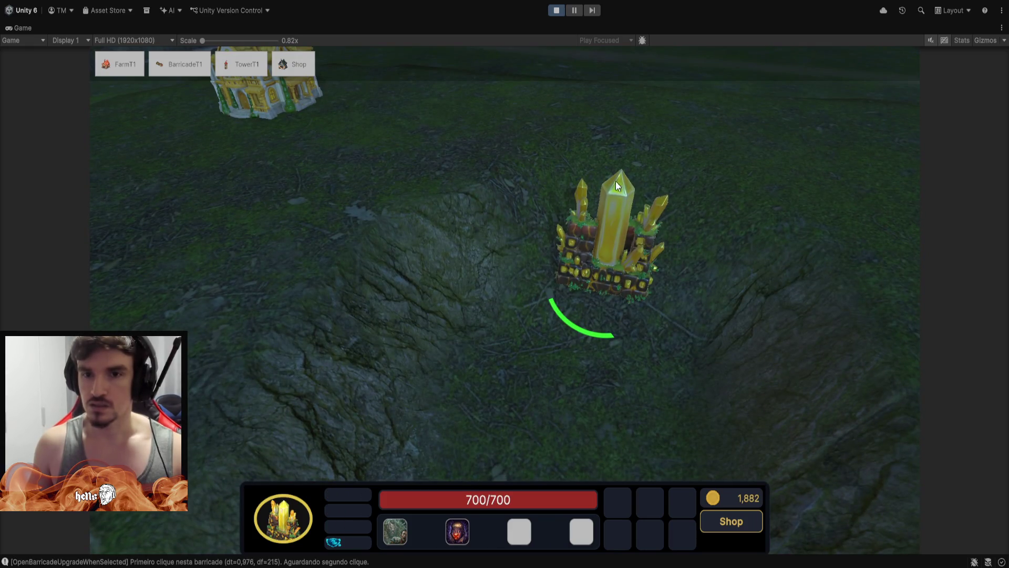
pyautogui.click(641, 323)
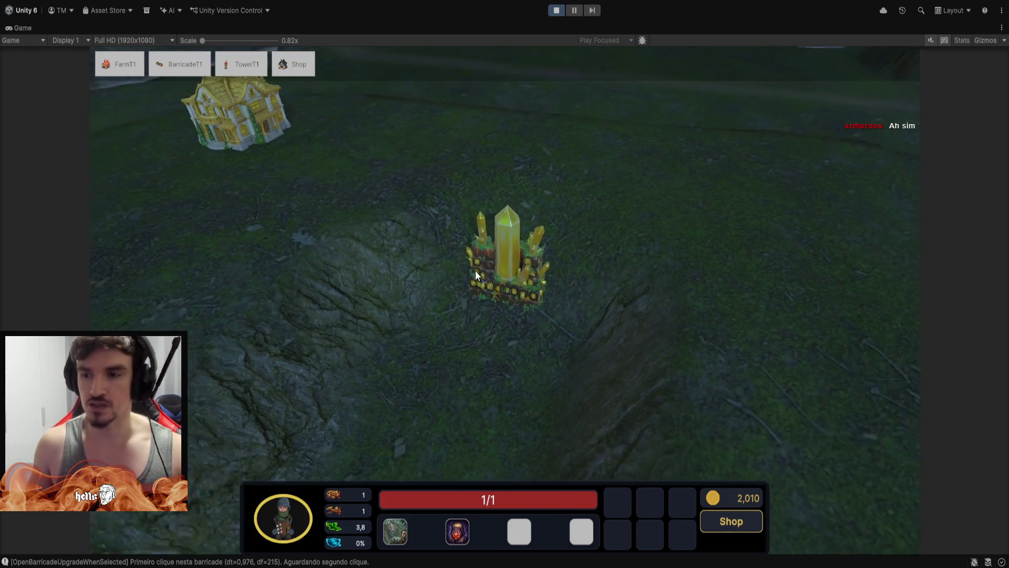
pyautogui.scroll(-3, 477, 268)
pyautogui.click(241, 65)
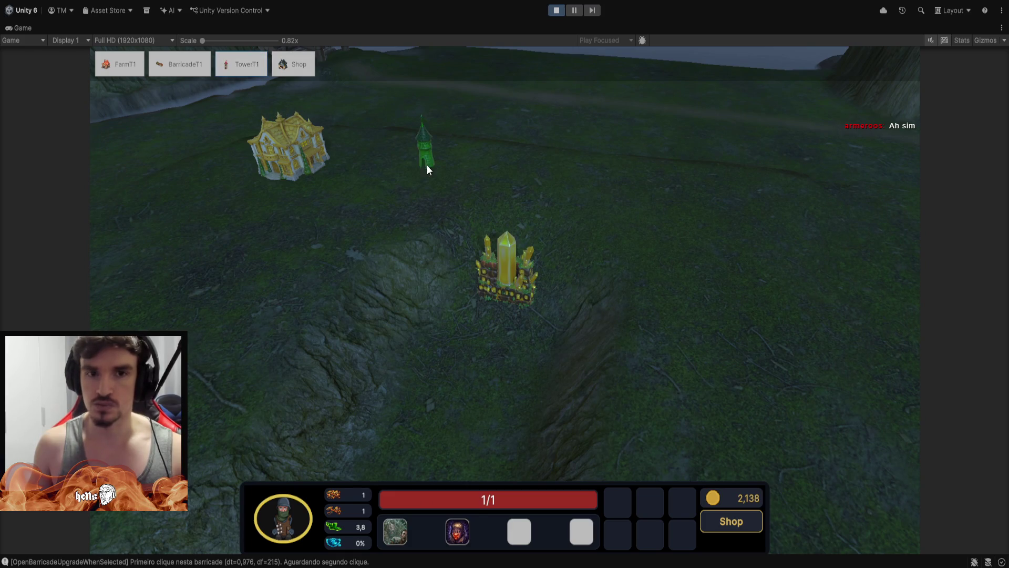
pyautogui.rightClick(426, 168)
pyautogui.press('1')
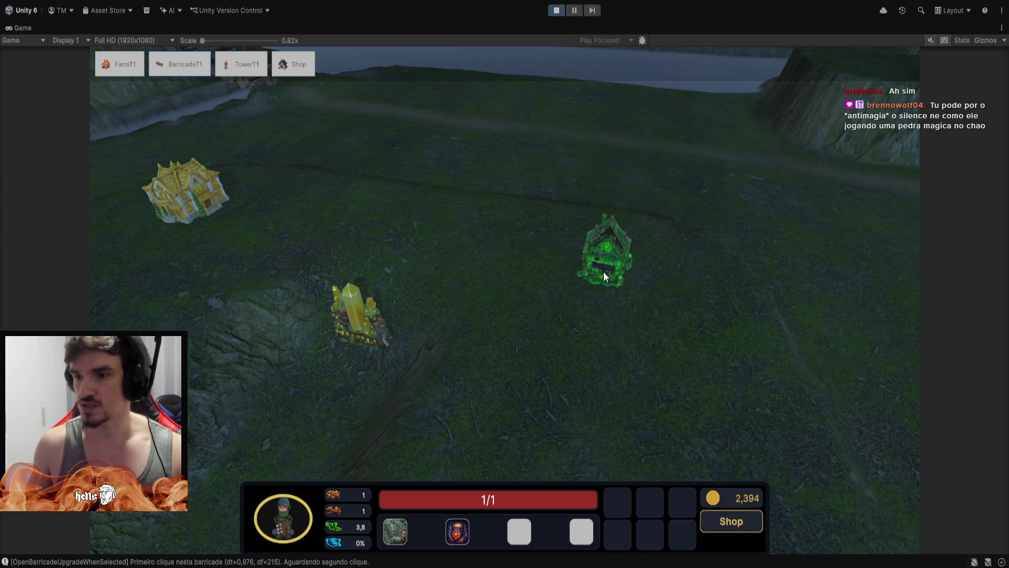
pyautogui.click(603, 272)
pyautogui.scroll(3, 583, 242)
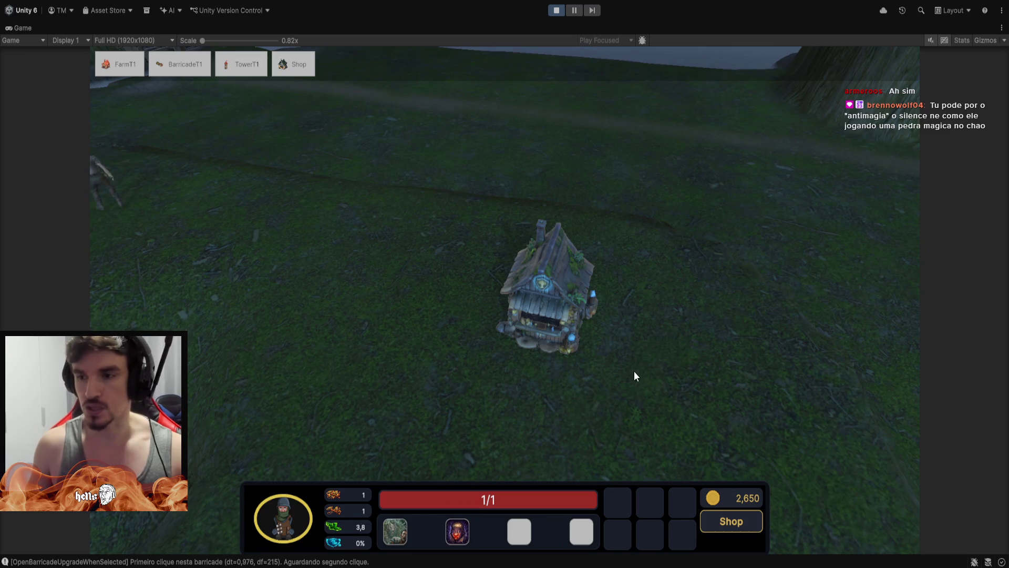
pyautogui.scroll(-3, 633, 370)
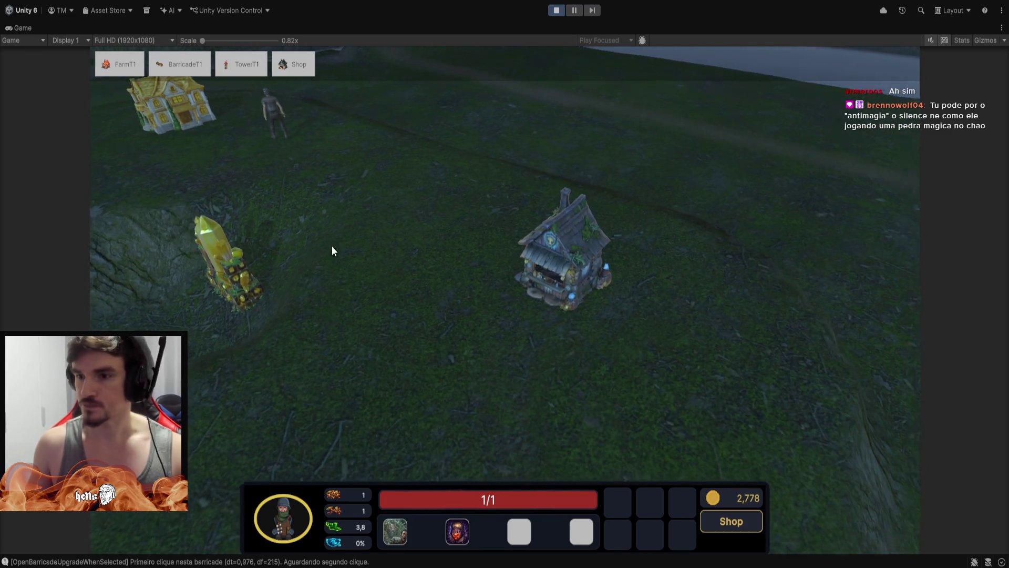
pyautogui.scroll(3, 557, 250)
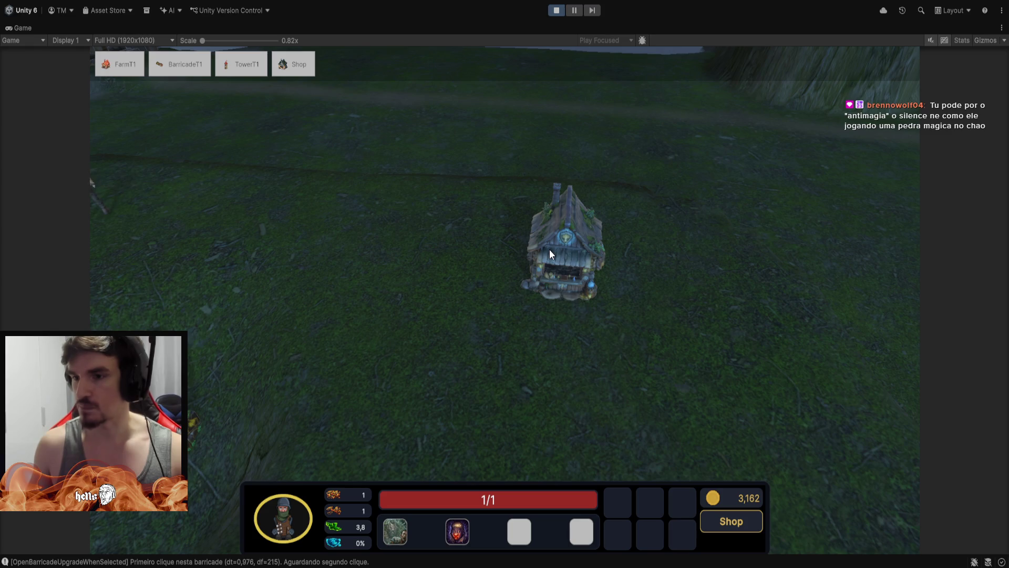
pyautogui.press('a')
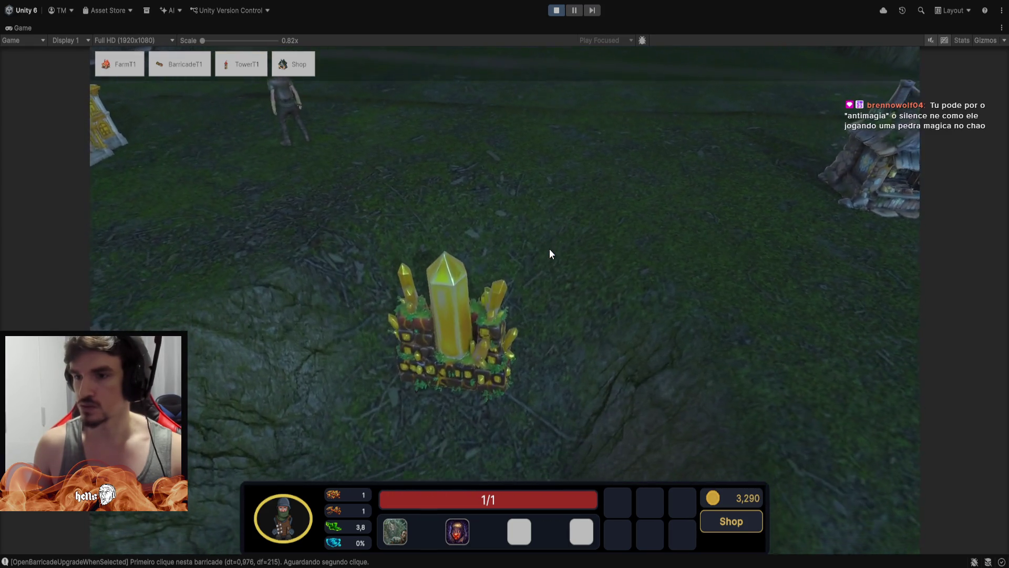
pyautogui.scroll(-3, 550, 249)
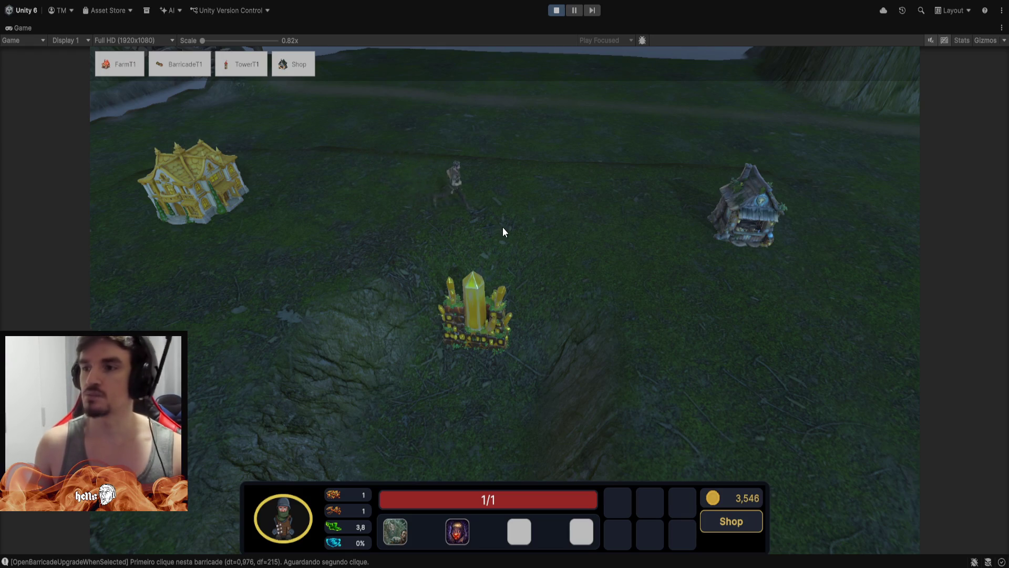
# Switch to the killer, cast Shadow Fade, and zoom the camera over the river bridge.
pyautogui.scroll(-3, 524, 305)
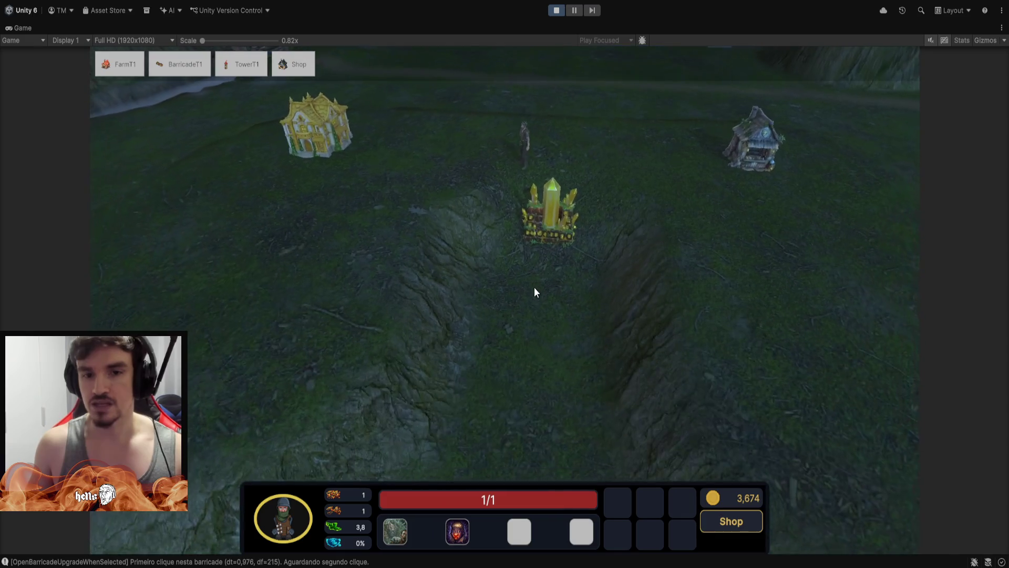
pyautogui.click(495, 407)
pyautogui.scroll(-3, 495, 399)
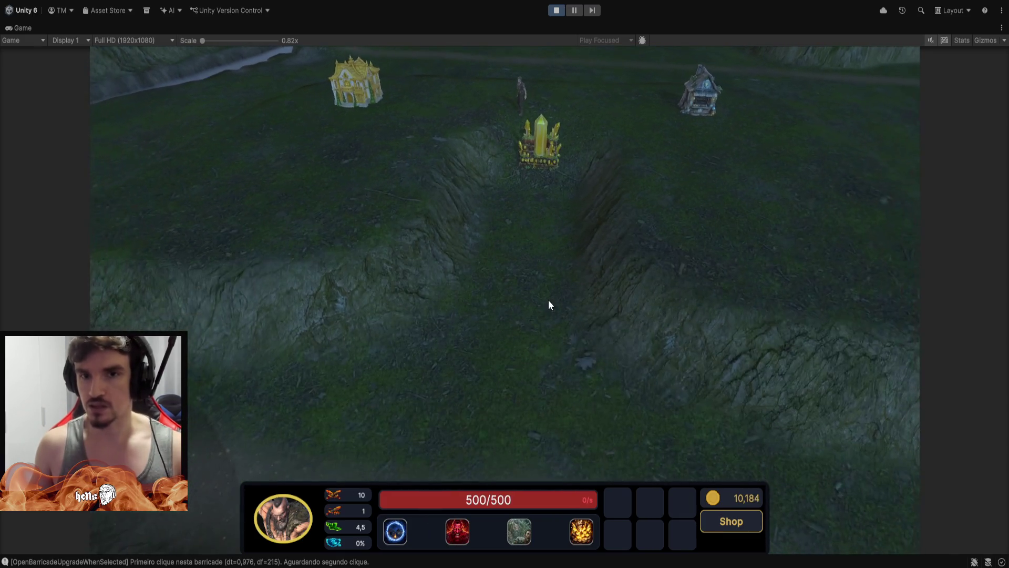
pyautogui.click(517, 528)
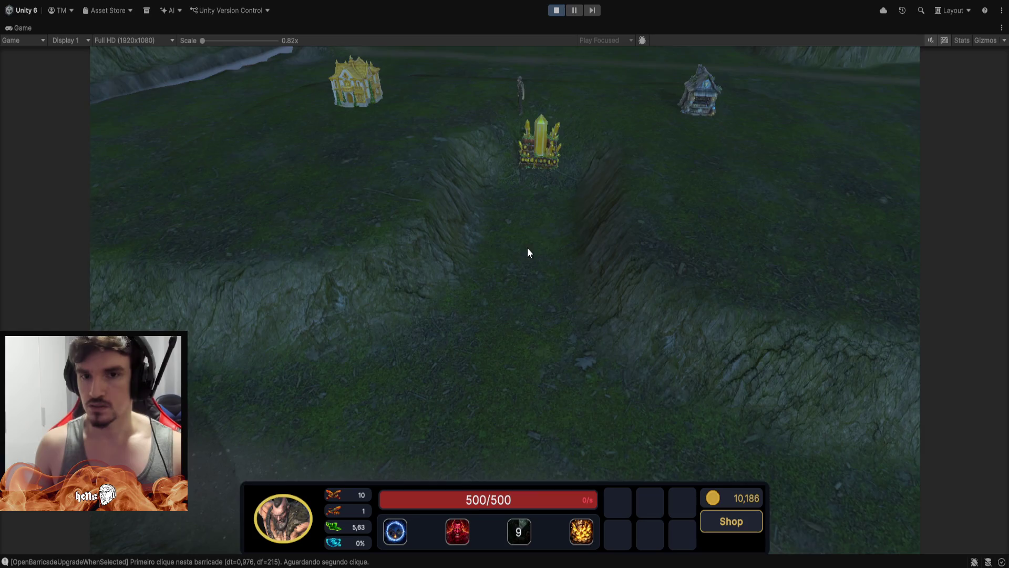
pyautogui.scroll(5, 527, 247)
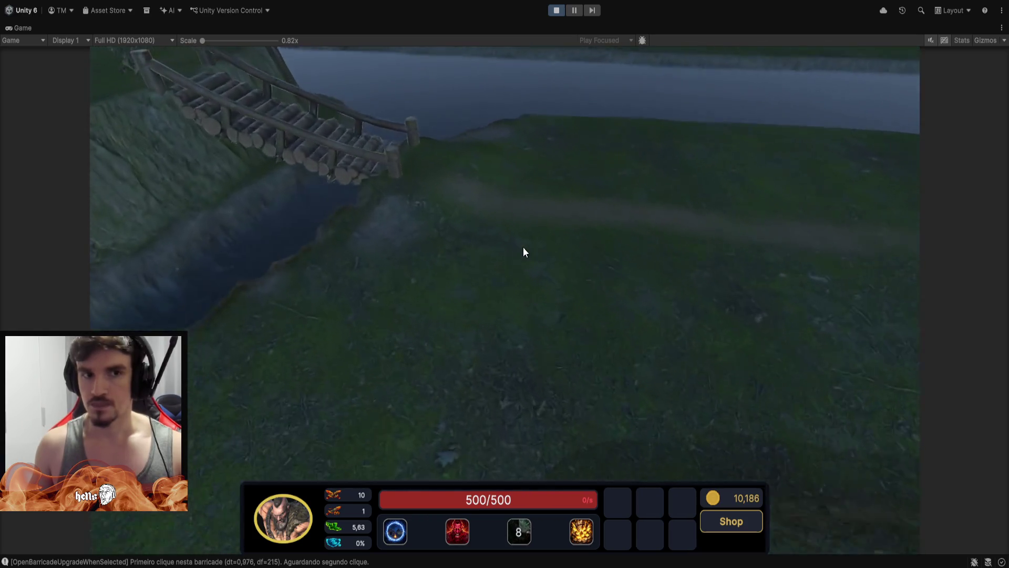
pyautogui.scroll(-3, 522, 247)
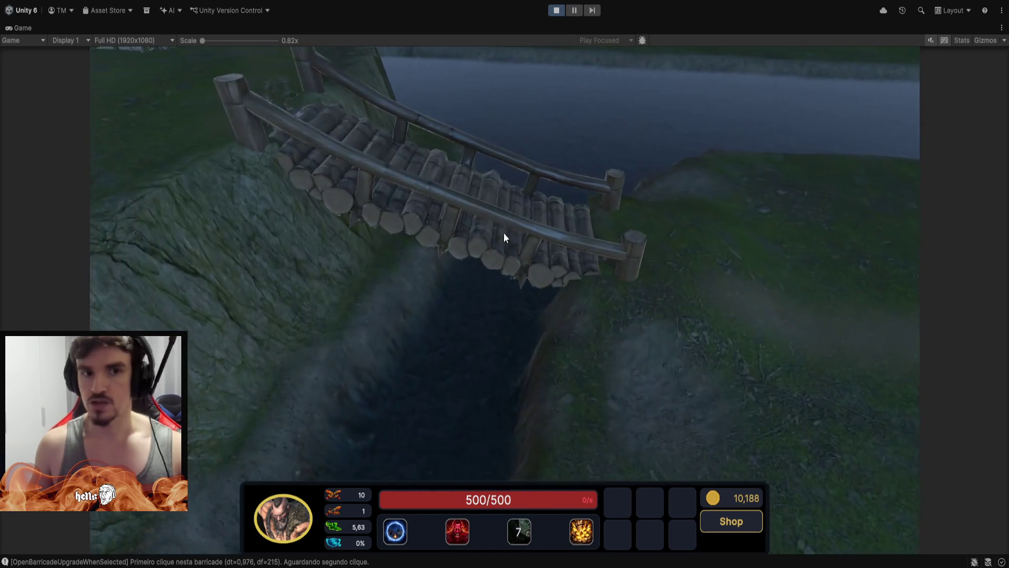
pyautogui.scroll(4, 437, 211)
pyautogui.scroll(-3, 312, 217)
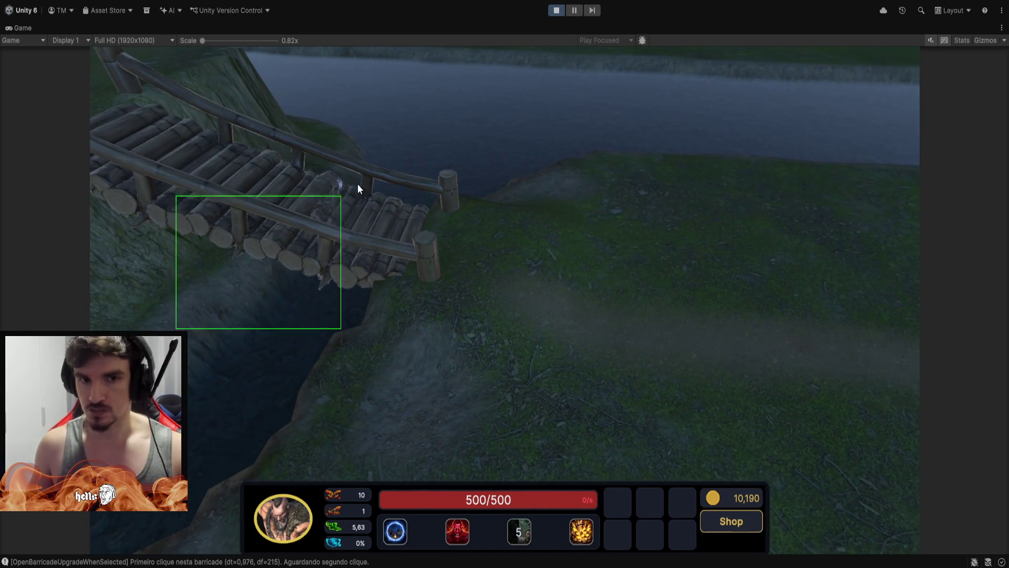
pyautogui.scroll(-3, 505, 338)
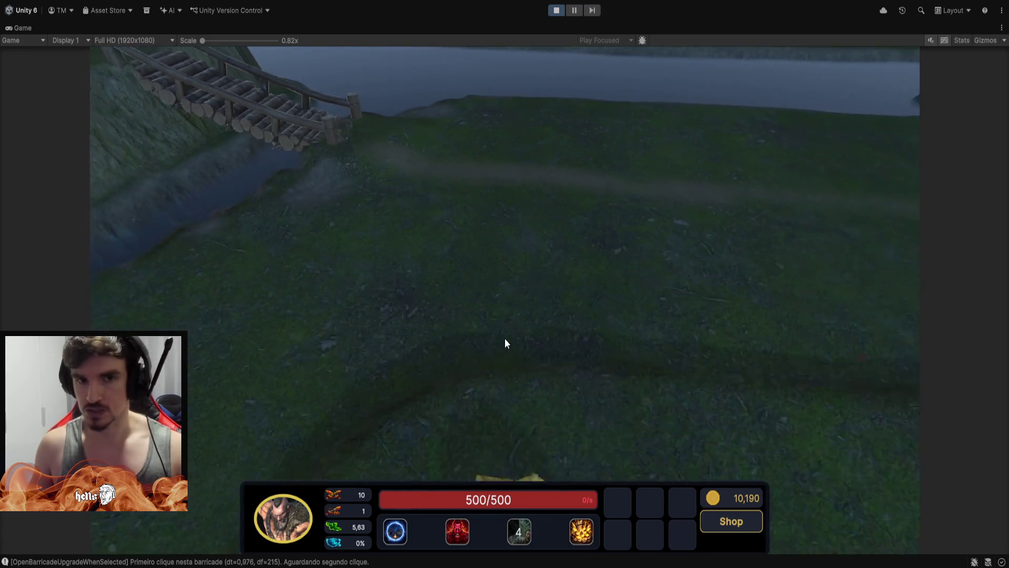
pyautogui.scroll(-3, 505, 338)
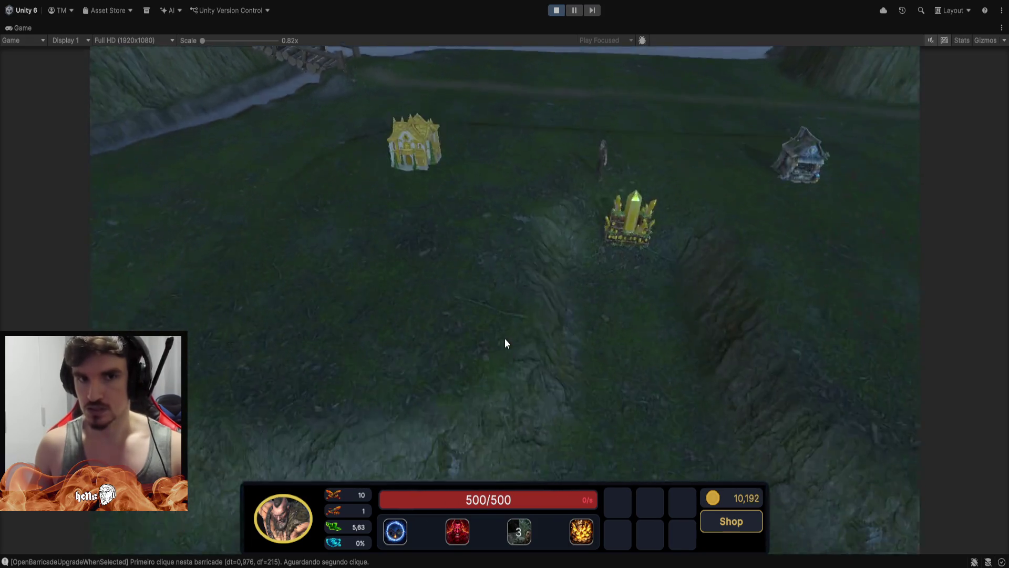
pyautogui.scroll(3, 499, 337)
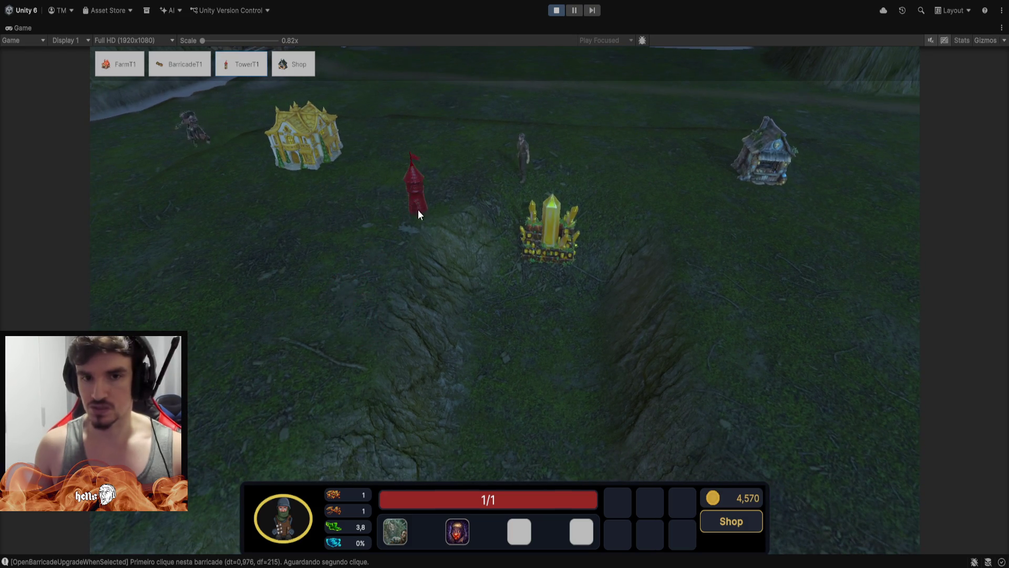
# Place three tier-1 towers down the left side of the crystal barricade.
pyautogui.click(425, 197)
pyautogui.click(241, 65)
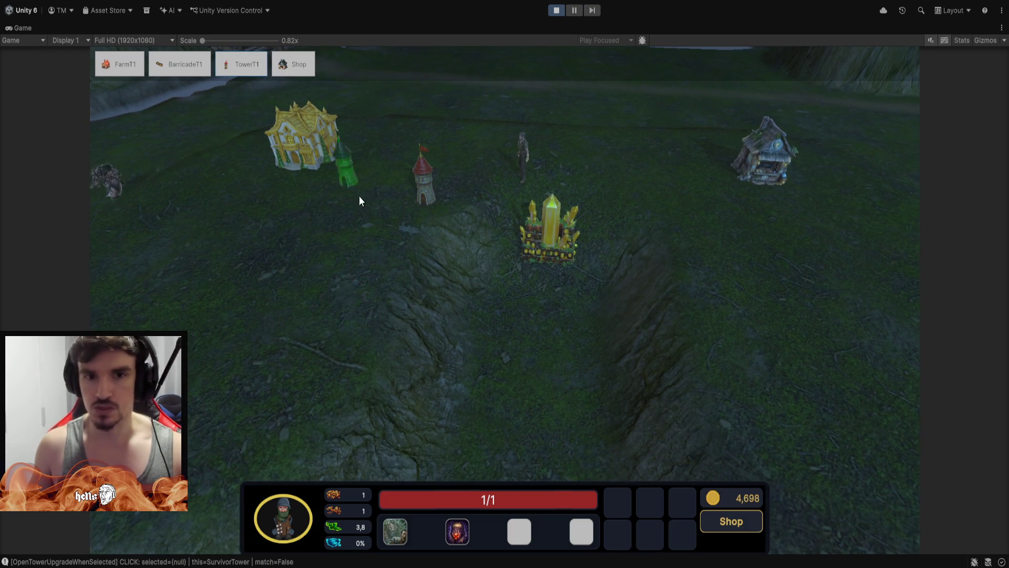
pyautogui.click(392, 245)
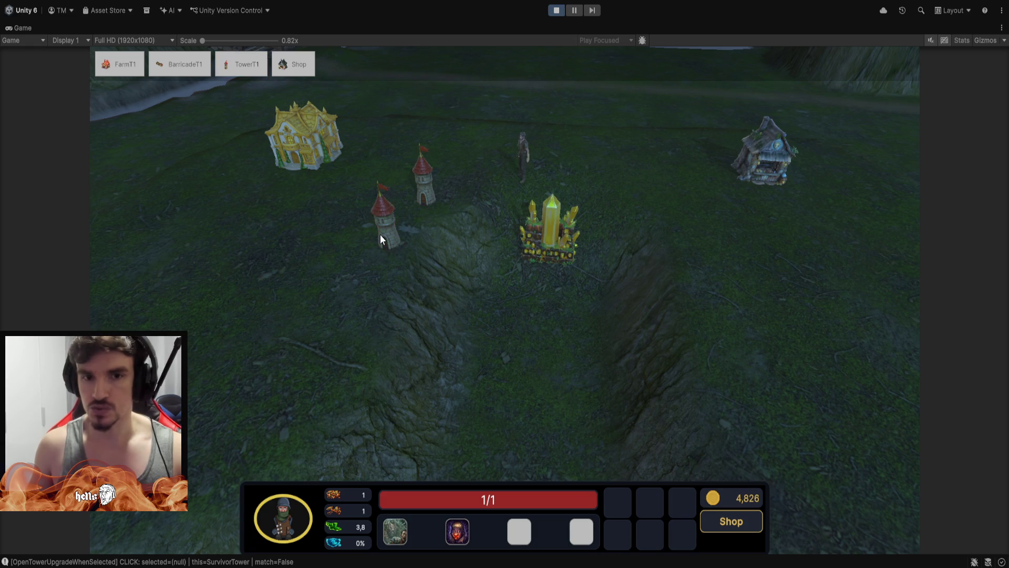
pyautogui.click(355, 301)
pyautogui.click(241, 66)
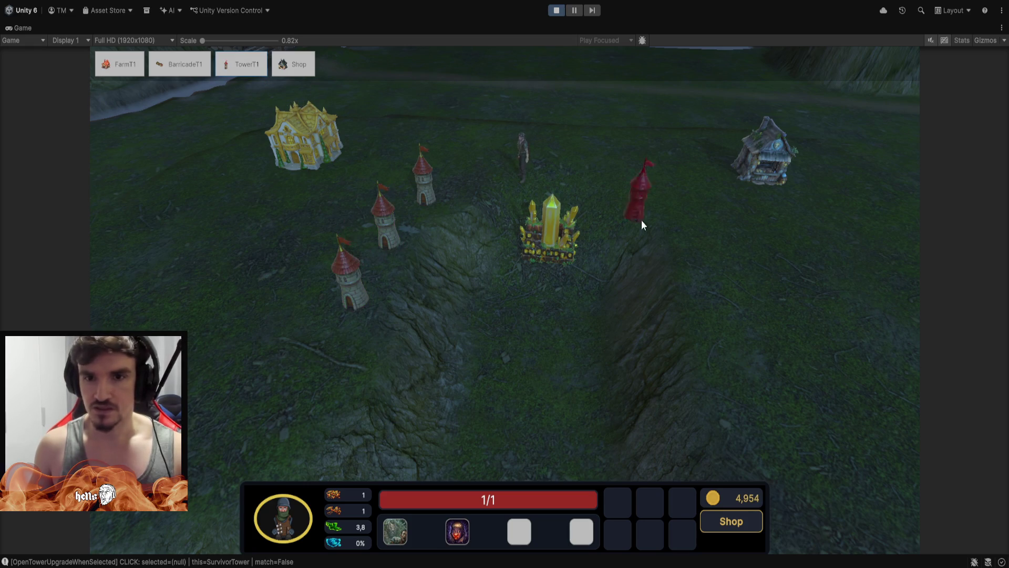
# Place three more towers on the crystal's right side, then select the brute killer.
pyautogui.click(655, 202)
pyautogui.click(688, 229)
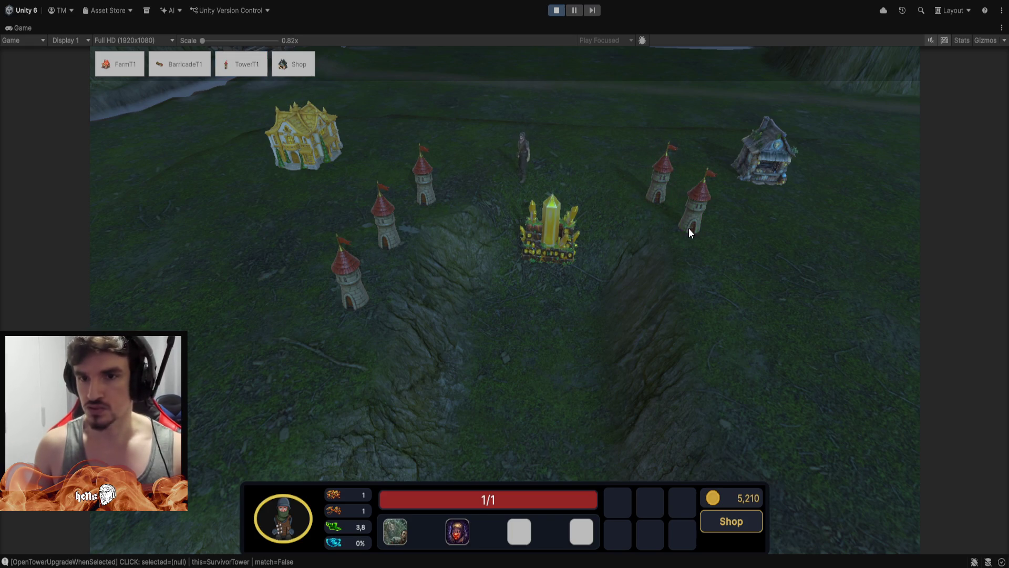
pyautogui.click(249, 65)
pyautogui.click(702, 276)
pyautogui.click(236, 75)
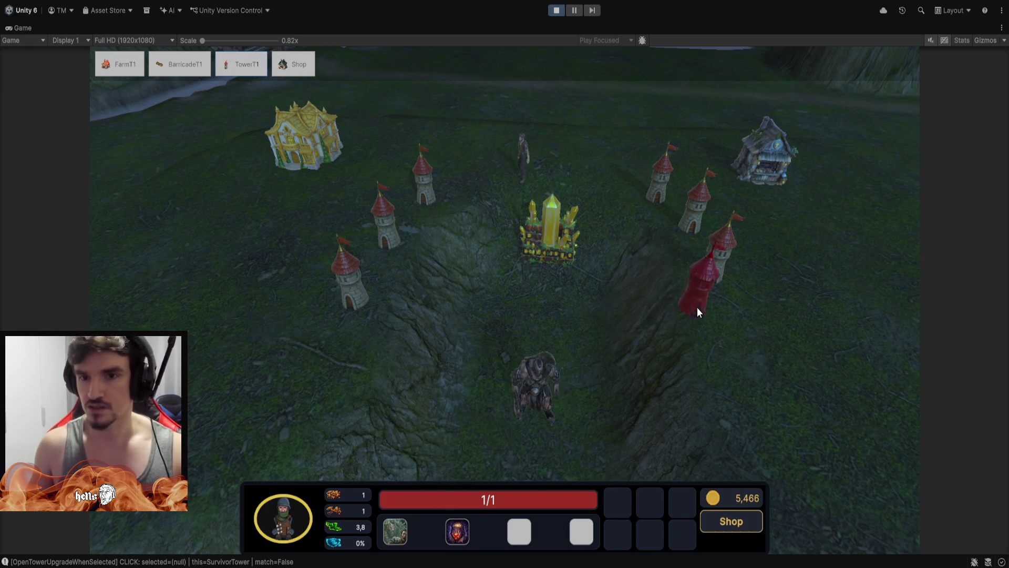
pyautogui.click(540, 402)
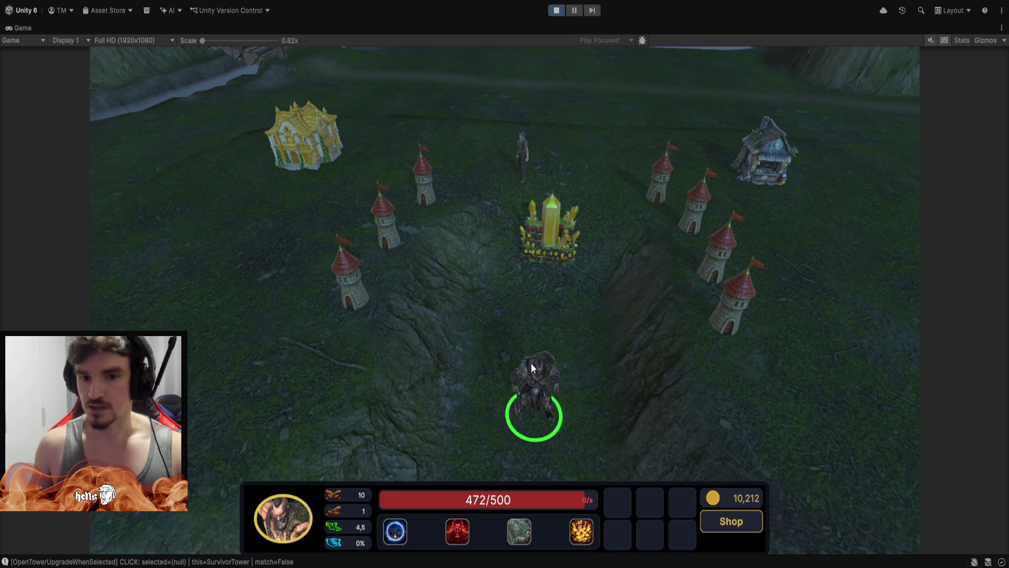
# Send the brute at the golden crystal, then pull him back down the path toward the river.
pyautogui.rightClick(553, 267)
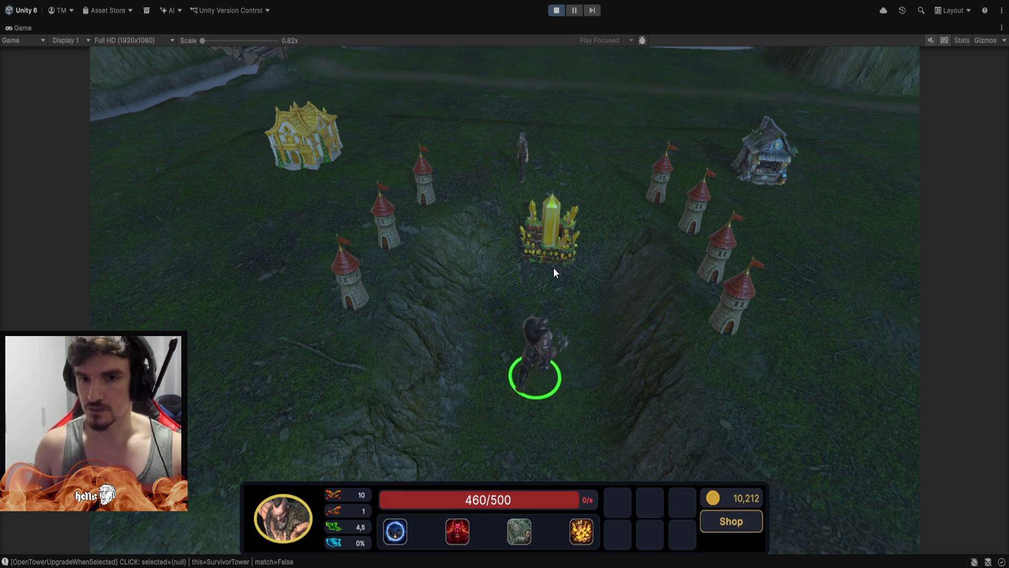
pyautogui.click(556, 227)
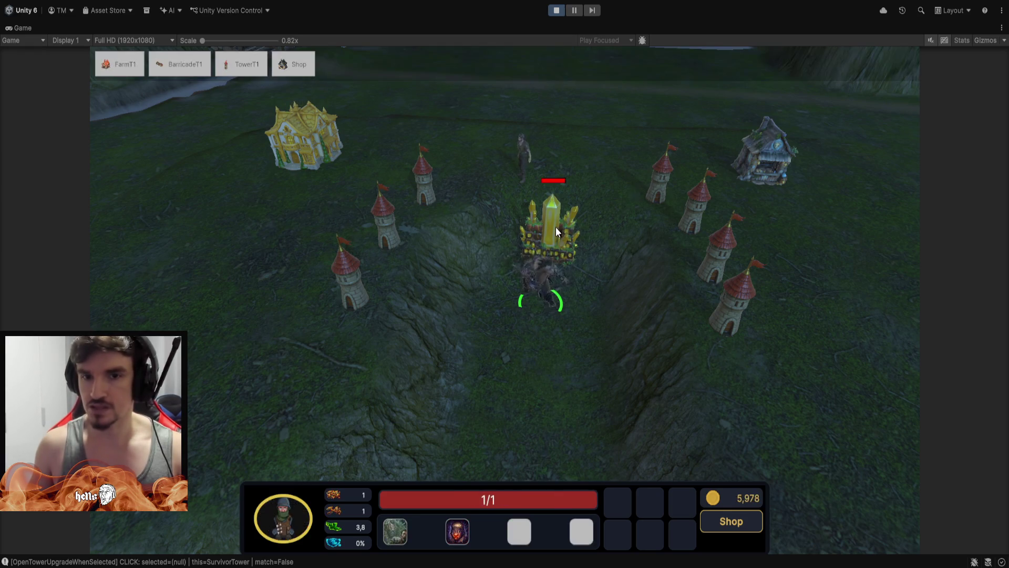
pyautogui.click(554, 220)
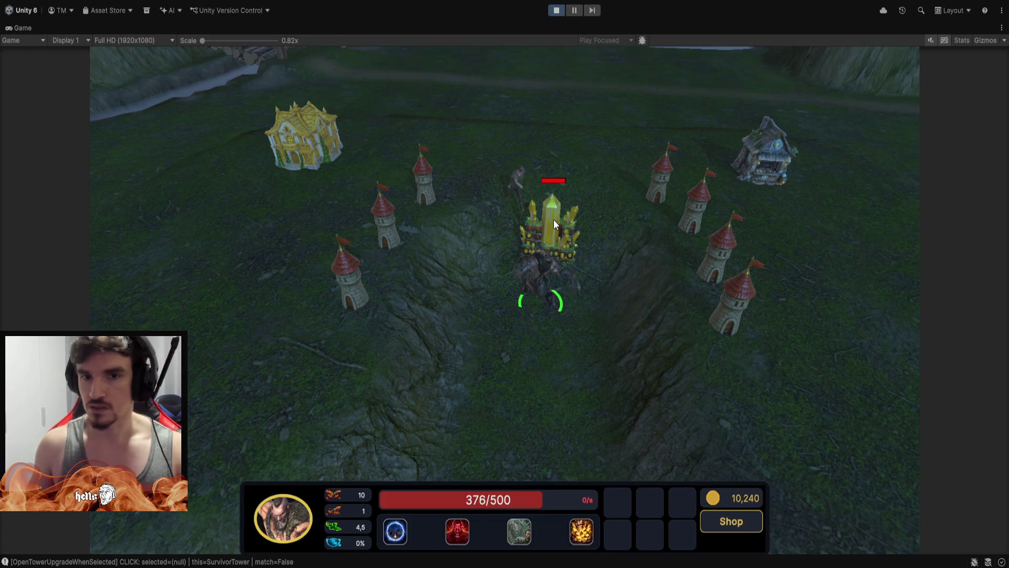
pyautogui.rightClick(517, 409)
pyautogui.rightClick(463, 370)
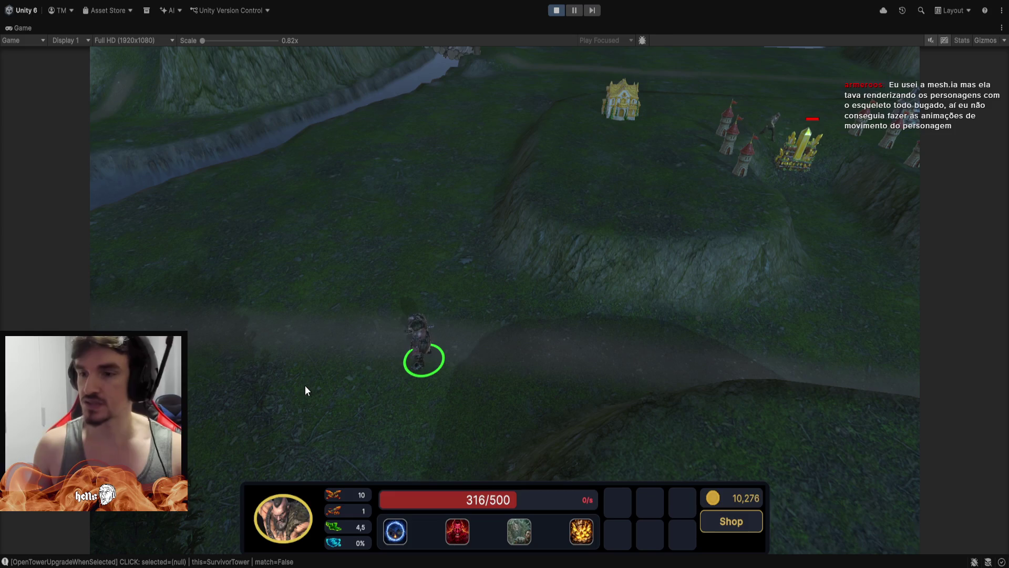
# Box-select the brute, centre the camera on him, run him around and cast his armor skill.
pyautogui.click(302, 342)
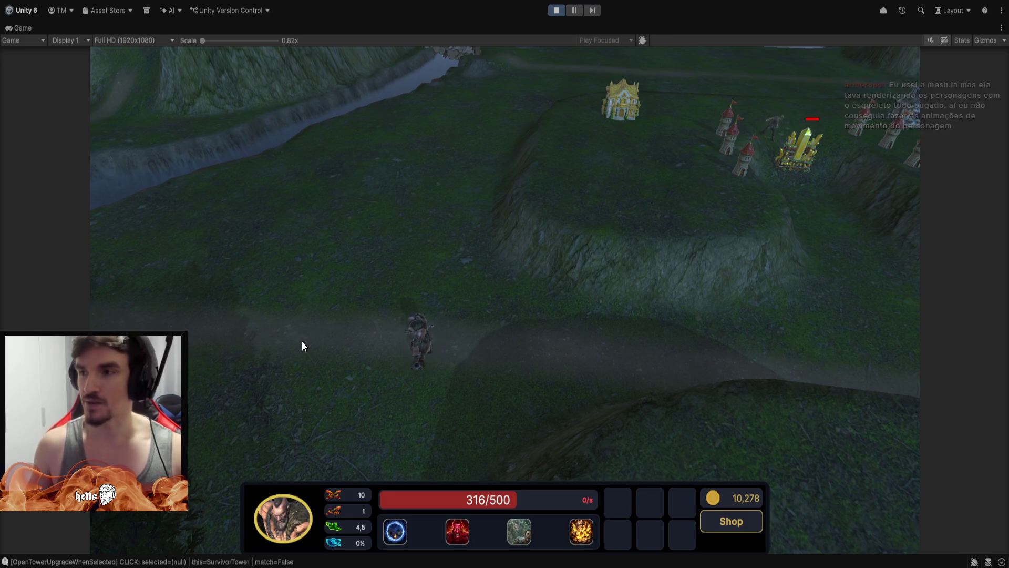
pyautogui.moveTo(325, 245); pyautogui.dragTo(471, 412)
pyautogui.press('space')
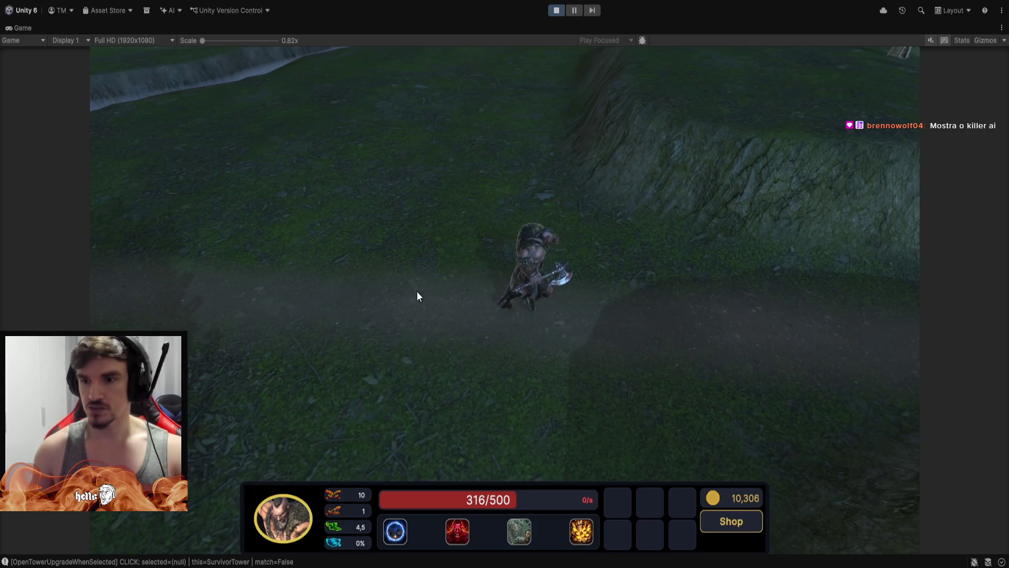
pyautogui.rightClick(451, 206)
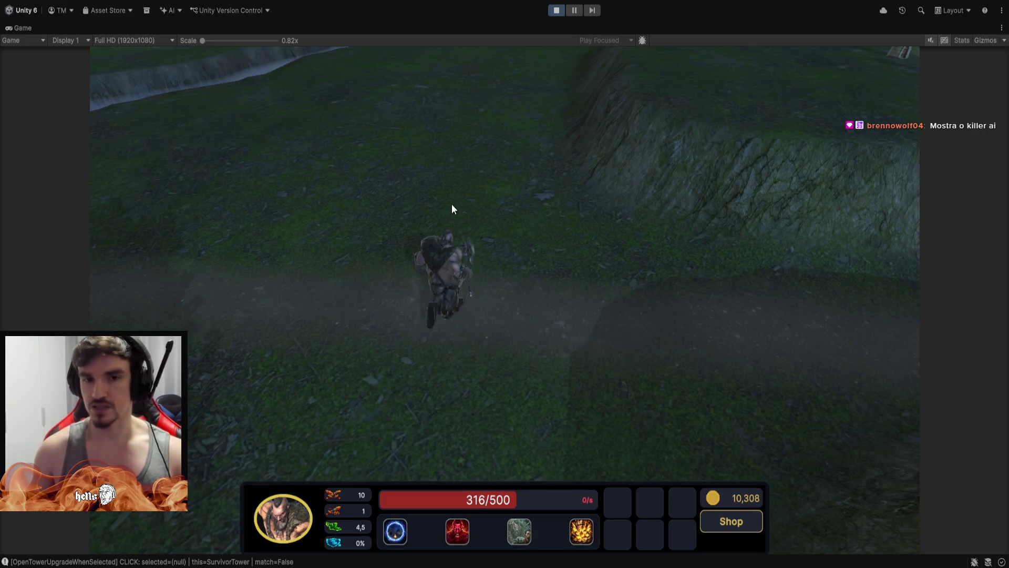
pyautogui.rightClick(460, 321)
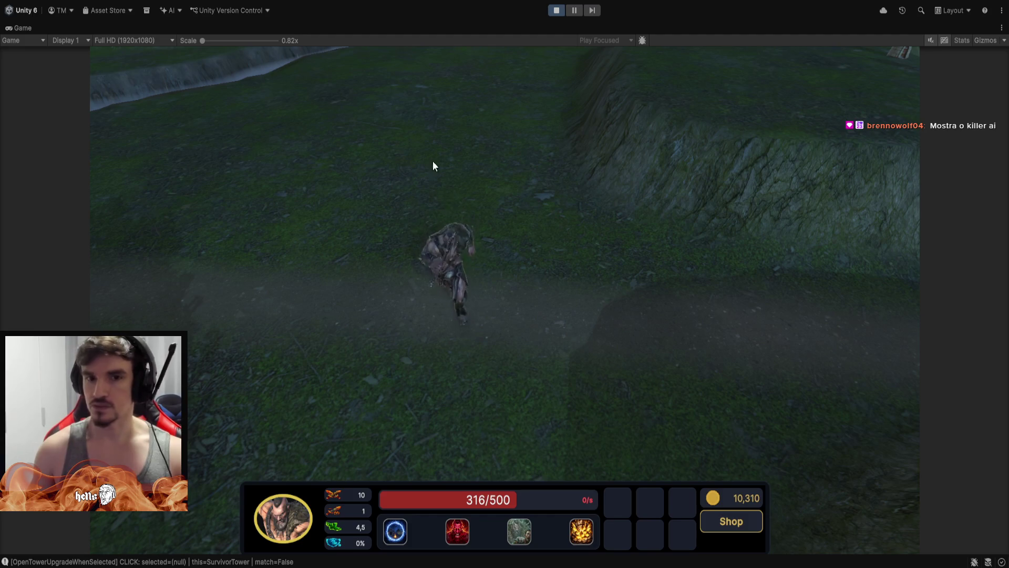
pyautogui.press('w')
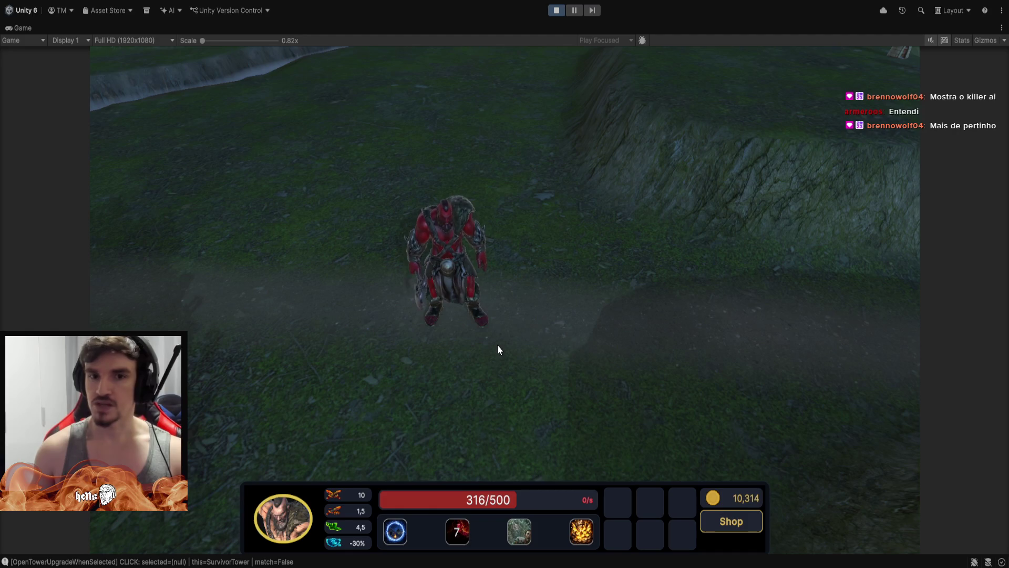
# Run the armored brute up and down the path, then restore the normal editor layout.
pyautogui.scroll(-3, 461, 389)
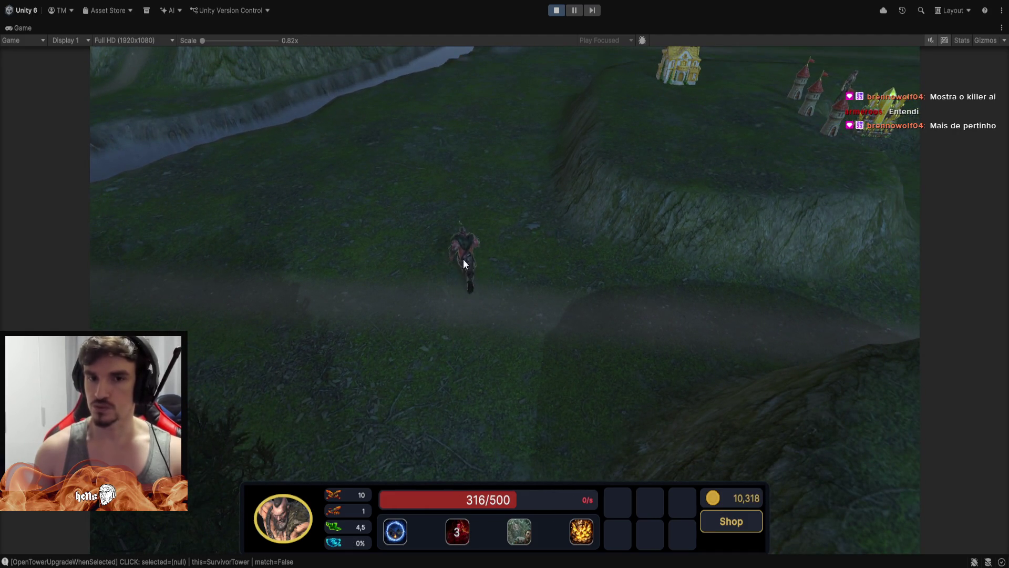
pyautogui.scroll(3, 462, 299)
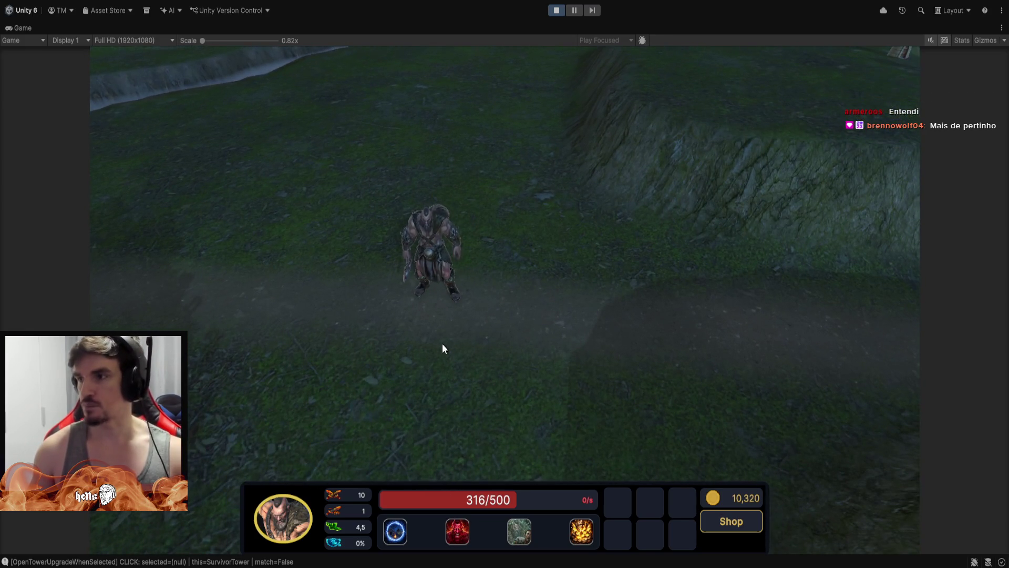
pyautogui.rightClick(433, 392)
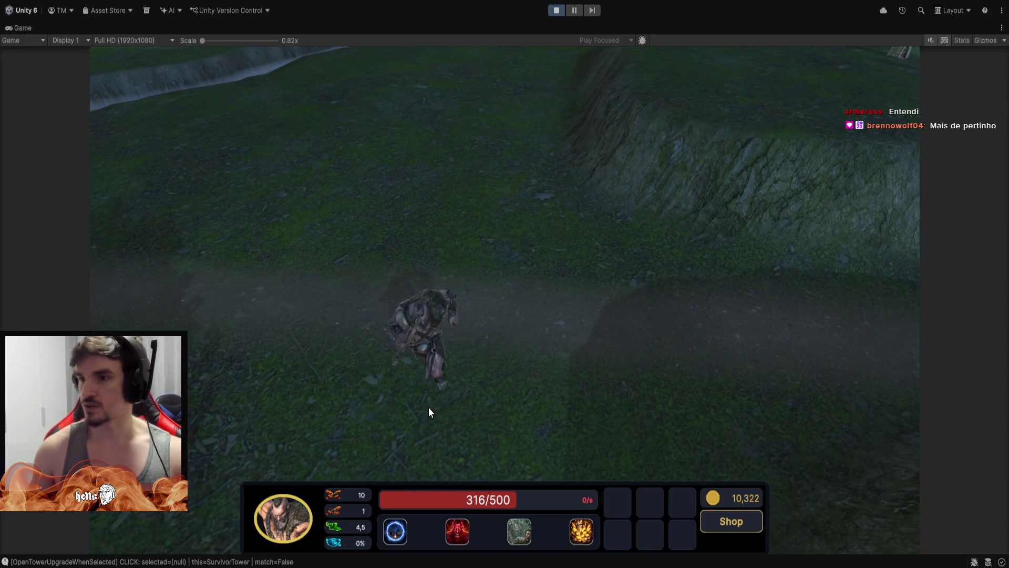
pyautogui.rightClick(414, 239)
pyautogui.rightClick(383, 174)
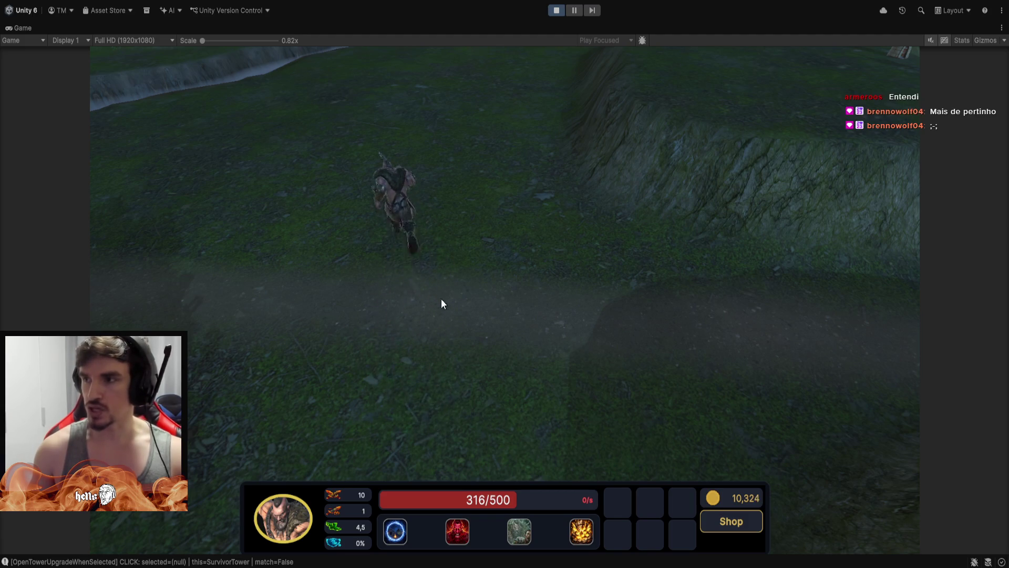
pyautogui.rightClick(418, 355)
pyautogui.scroll(-3, 381, 364)
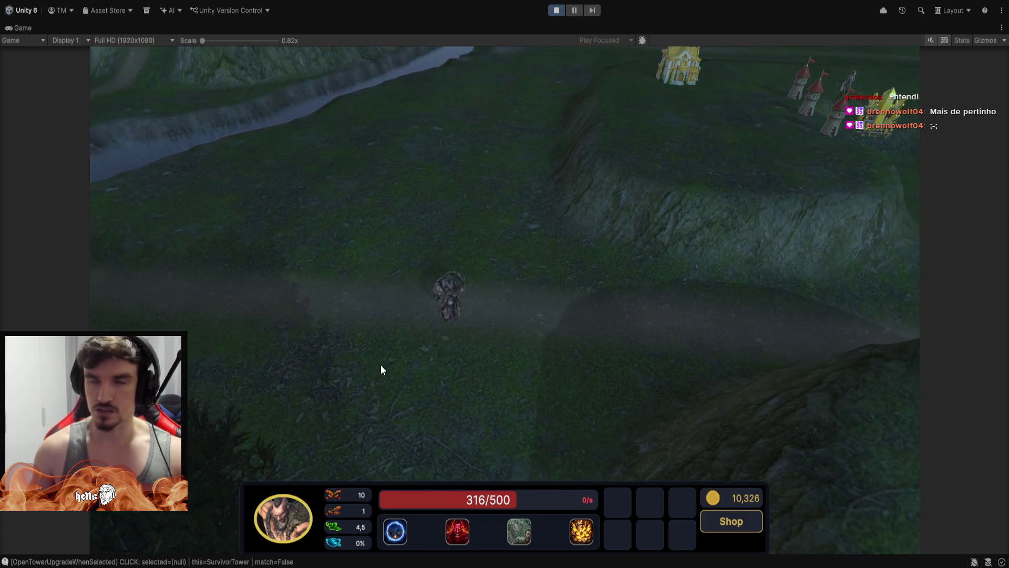
pyautogui.doubleClick(23, 28)
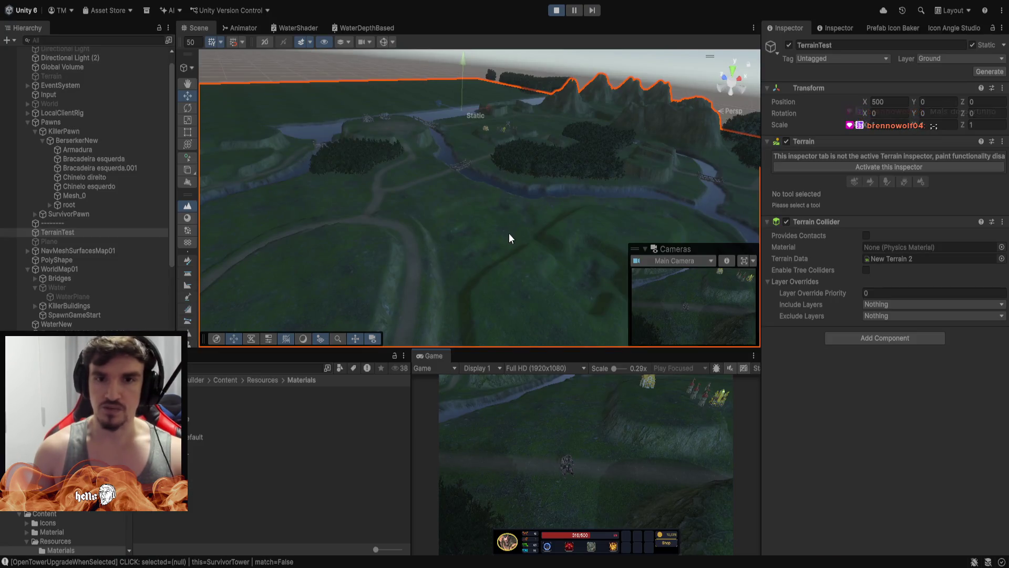
# Look out over the river in the Scene view.
pyautogui.moveTo(542, 204)
pyautogui.mouseDown()
pyautogui.moveTo(548, 131)
pyautogui.moveTo(545, 147)
pyautogui.moveTo(297, 223)
pyautogui.moveTo(408, 300)
pyautogui.moveTo(408, 190)
pyautogui.mouseUp()
pyautogui.scroll(-3, 78, 233)
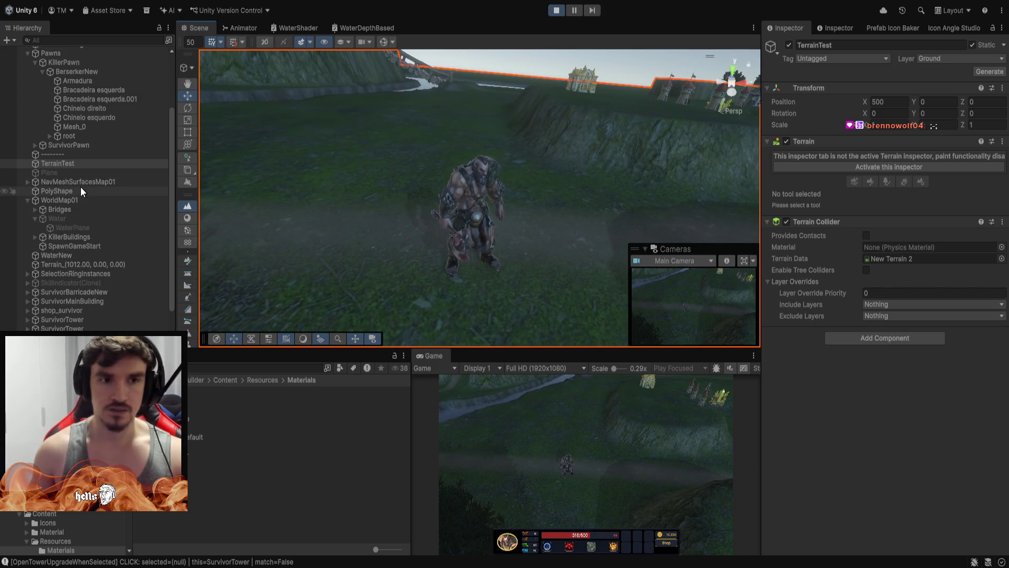
pyautogui.scroll(2, 95, 144)
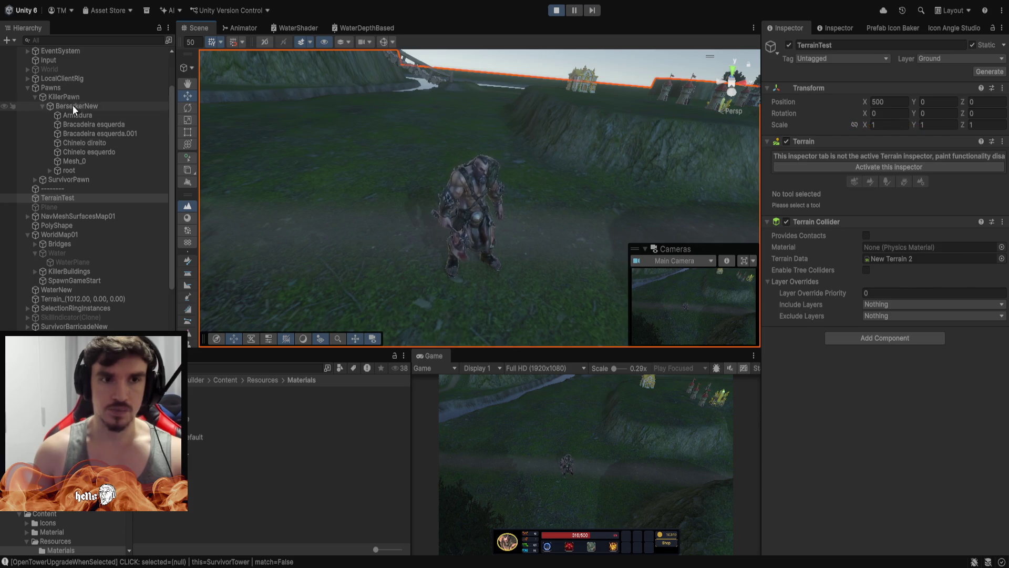
# Frame the BerserkerNew killer close-up and orbit over it, then maximize the Game view.
pyautogui.click(73, 105)
pyautogui.press('f')
pyautogui.moveTo(590, 208)
pyautogui.mouseDown()
pyautogui.moveTo(538, 111)
pyautogui.moveTo(559, 185)
pyautogui.moveTo(542, 166)
pyautogui.moveTo(505, 67)
pyautogui.moveTo(517, 97)
pyautogui.mouseUp()
pyautogui.moveTo(517, 115); pyautogui.dragTo(516, 154)
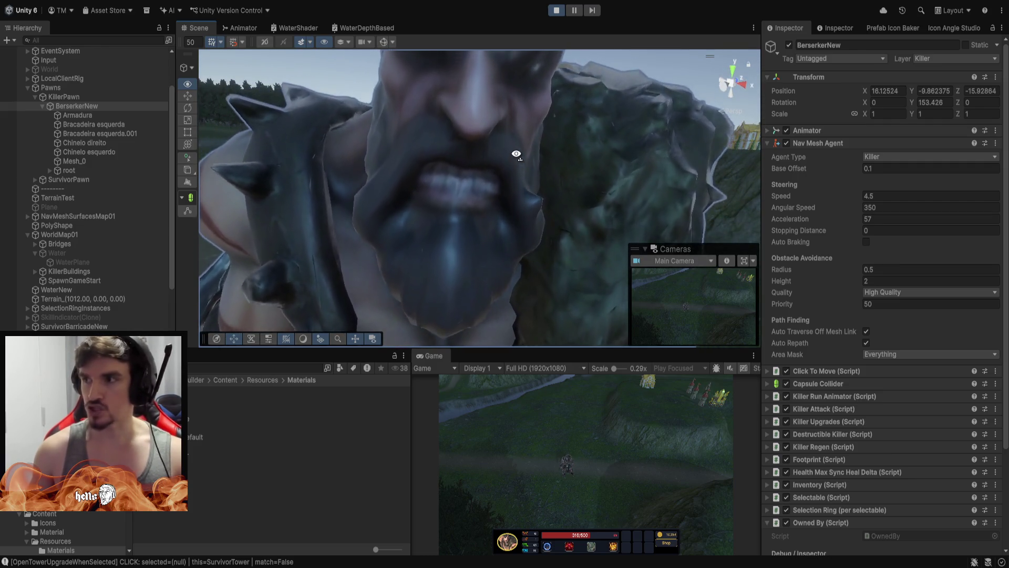
pyautogui.scroll(-5, 517, 153)
pyautogui.moveTo(516, 154)
pyautogui.mouseDown()
pyautogui.moveTo(511, 269)
pyautogui.moveTo(673, 314)
pyautogui.moveTo(595, 277)
pyautogui.moveTo(601, 232)
pyautogui.mouseUp()
pyautogui.press('f')
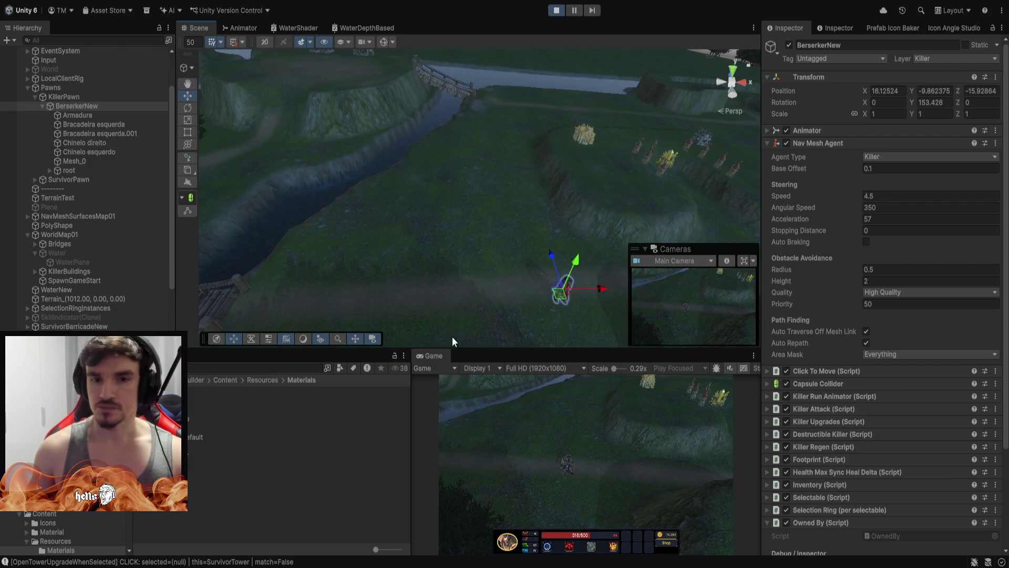
pyautogui.doubleClick(427, 357)
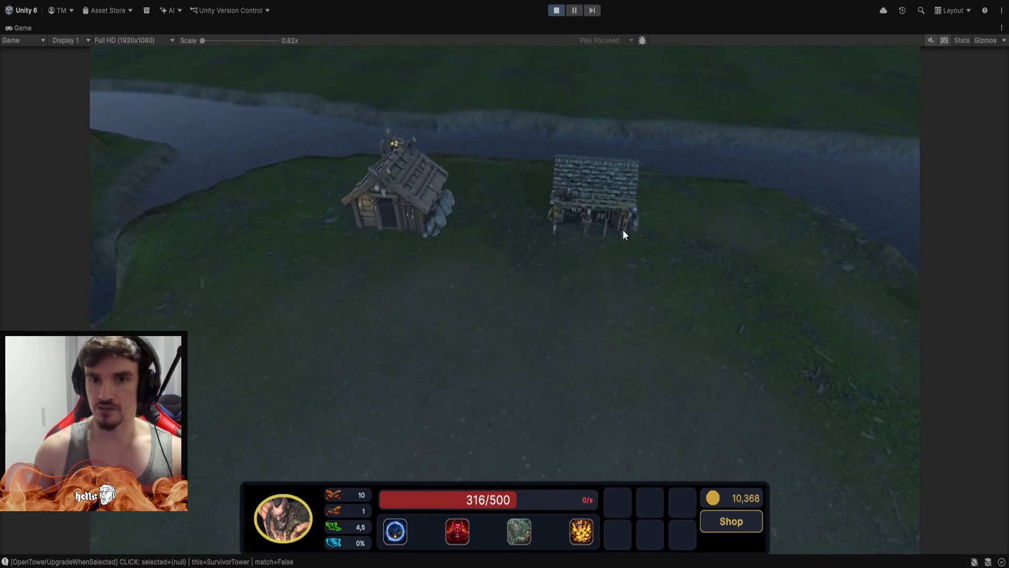
# At the right-hand shop building, buy Armor T1 and Shield T1 from the Defense items.
pyautogui.click(598, 205)
pyautogui.moveTo(816, 168)
pyautogui.click(817, 123)
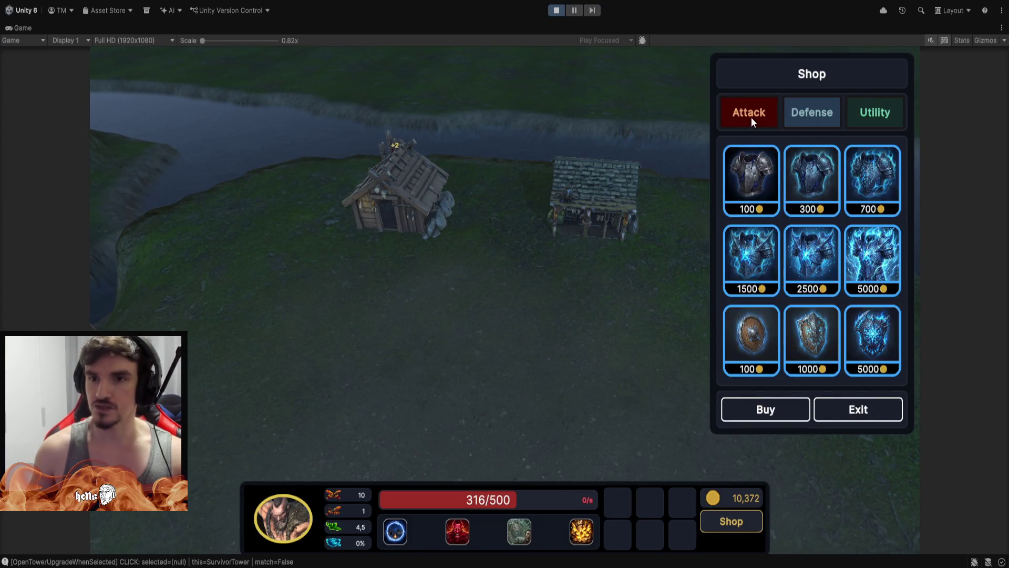
pyautogui.moveTo(755, 209)
pyautogui.click(761, 182)
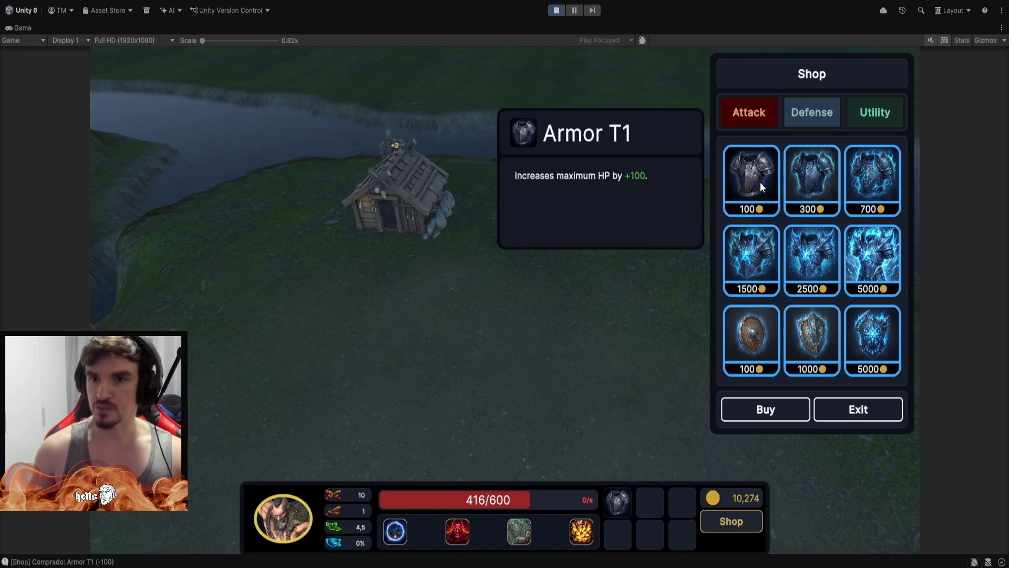
pyautogui.click(757, 341)
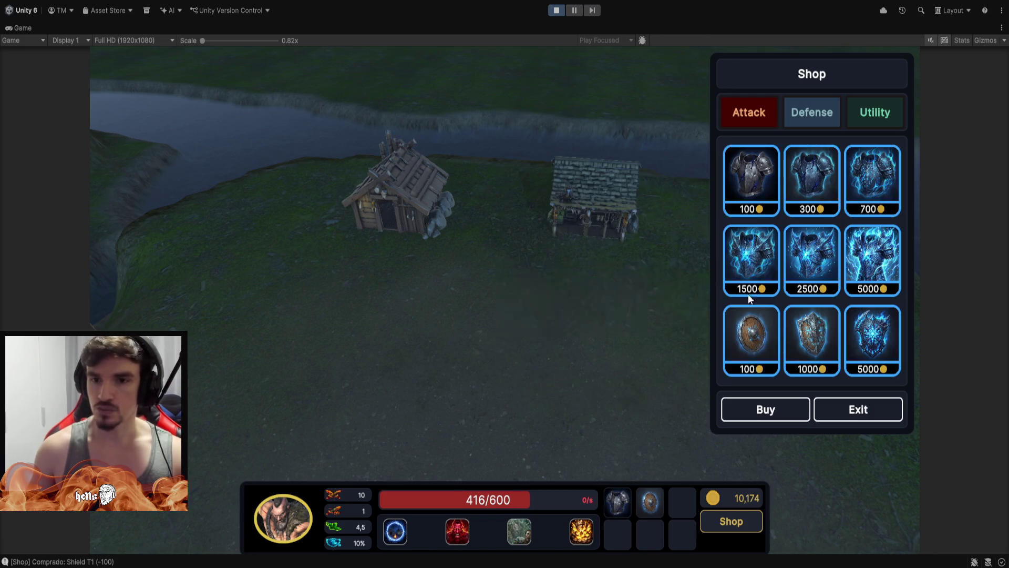
# Buy another Ring T1, then Sword T1 and Gloves T3, and close the shop.
pyautogui.click(873, 117)
pyautogui.moveTo(741, 174)
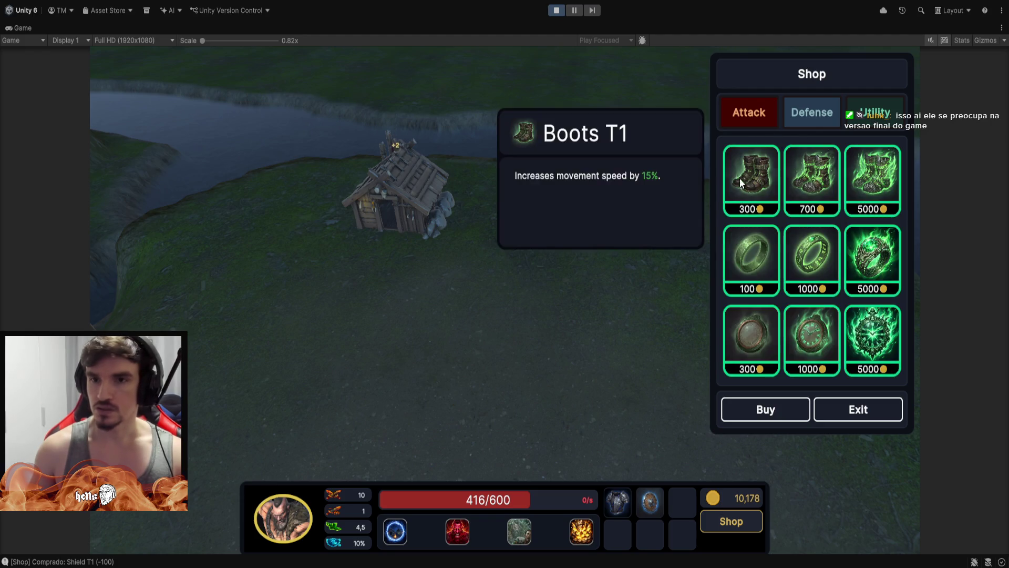
pyautogui.click(747, 266)
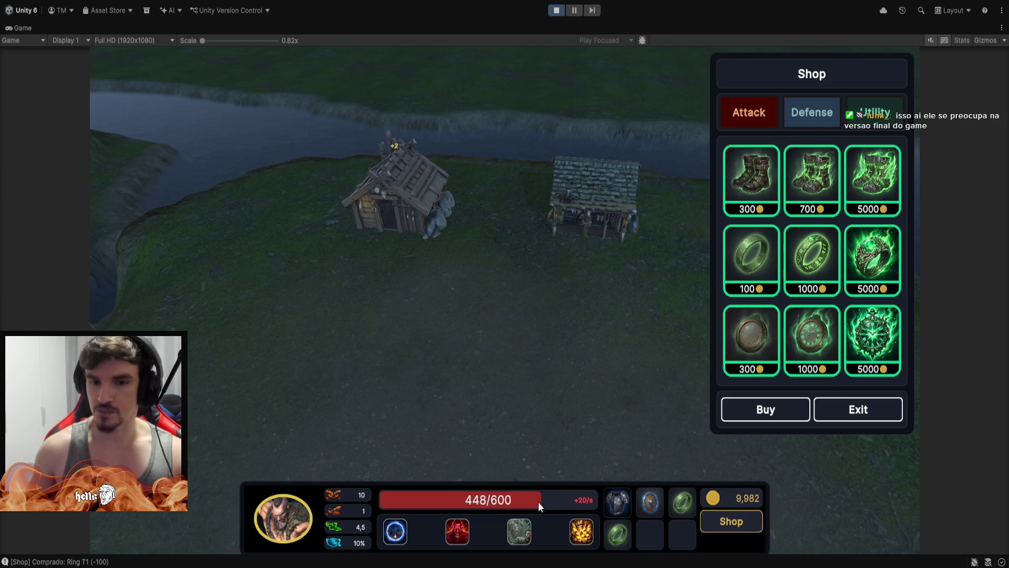
pyautogui.click(740, 118)
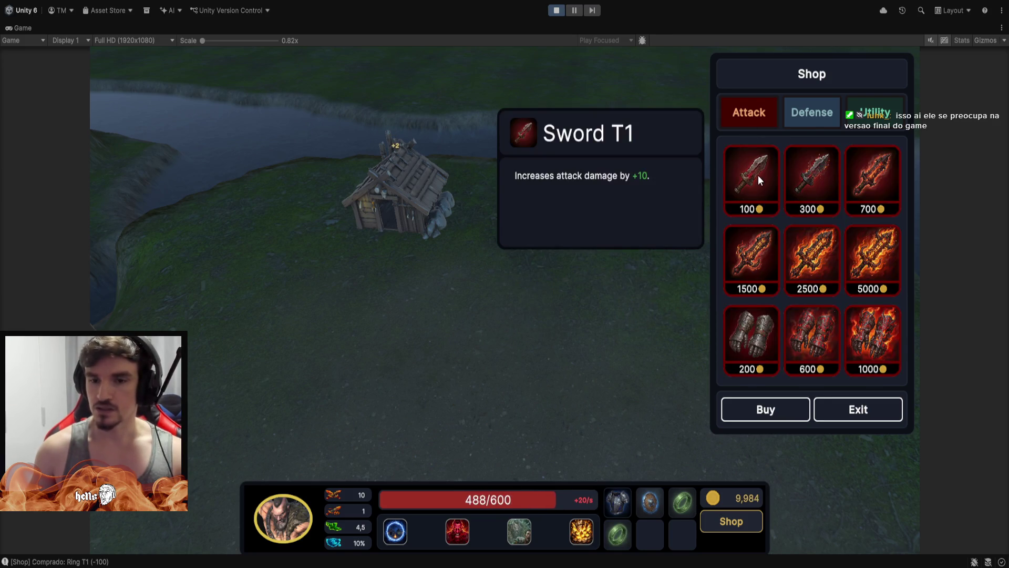
pyautogui.click(758, 175)
pyautogui.click(868, 346)
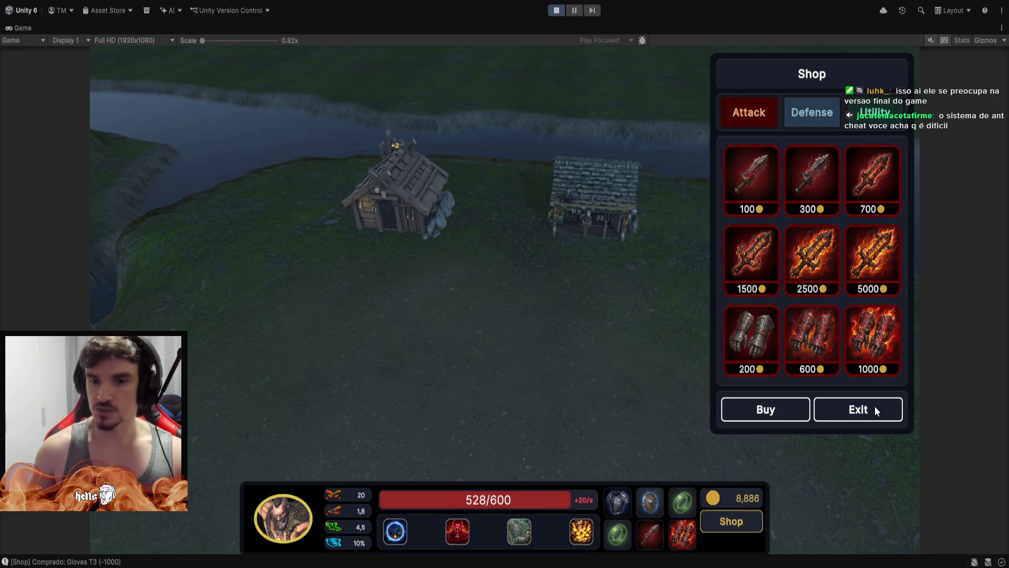
pyautogui.click(874, 406)
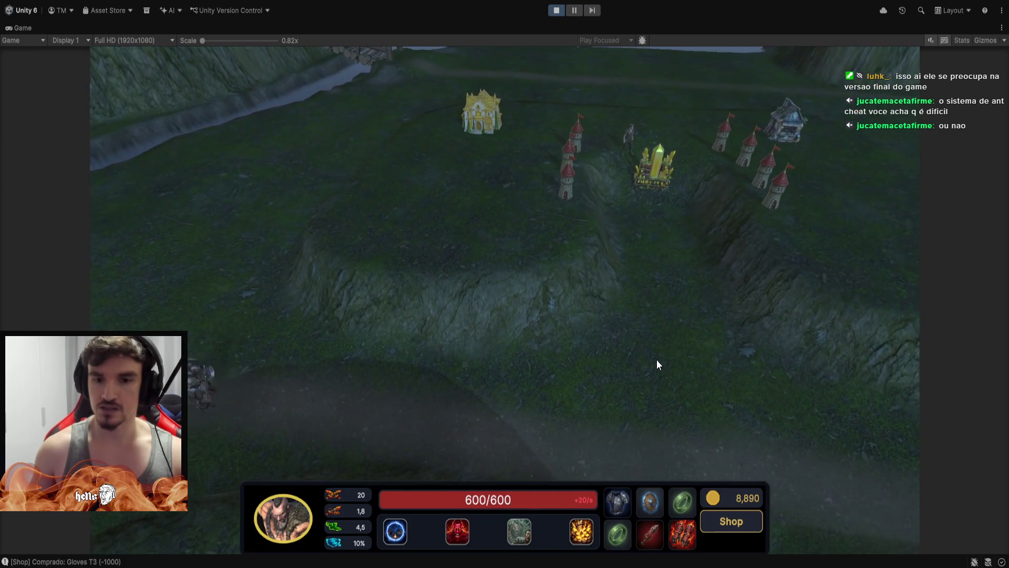
# Send the killer up to attack the crystal and zoom in on the crystal and towers.
pyautogui.rightClick(678, 350)
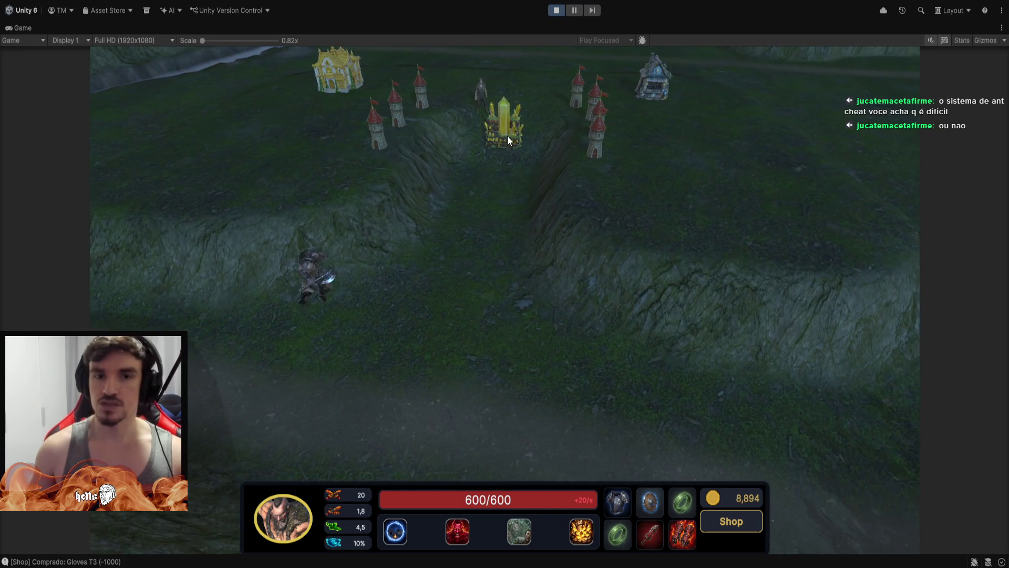
pyautogui.scroll(2, 474, 156)
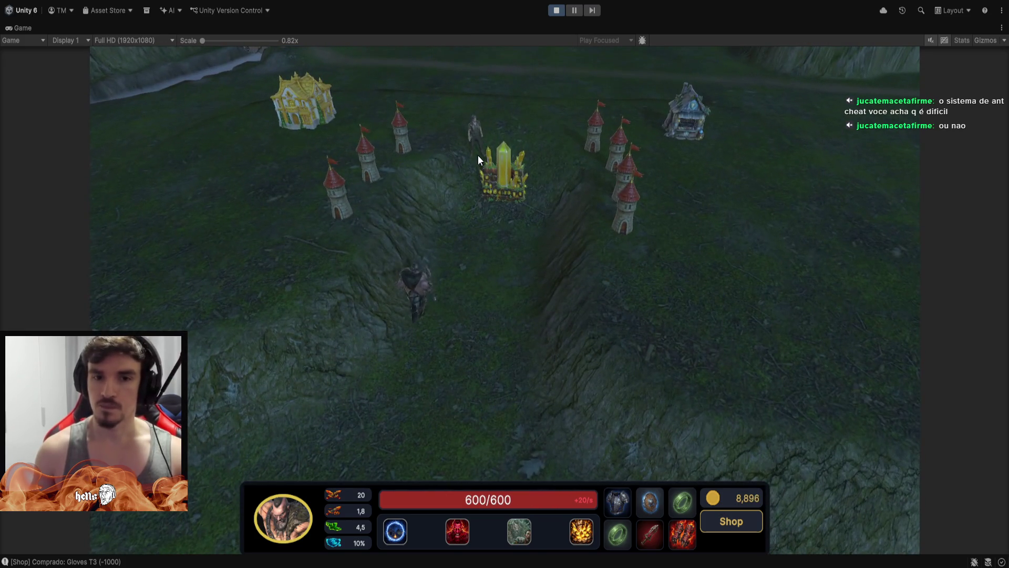
pyautogui.rightClick(517, 182)
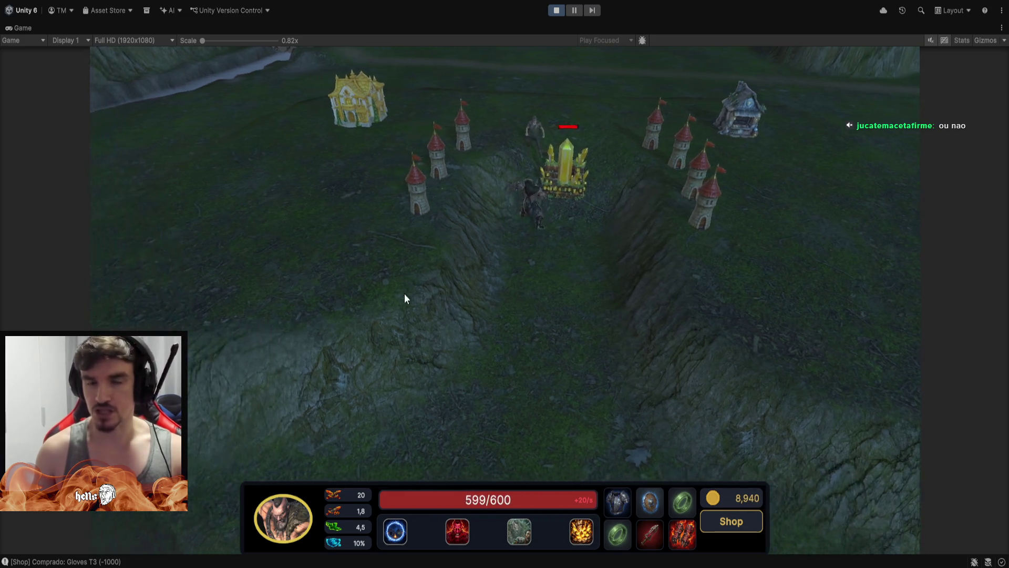
pyautogui.scroll(-2, 397, 293)
pyautogui.scroll(4, 391, 199)
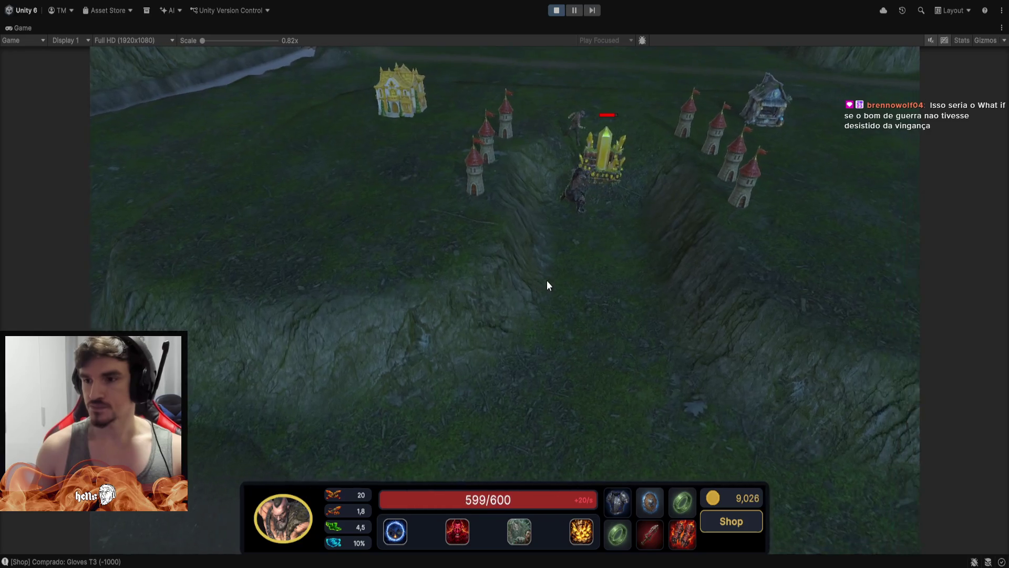
pyautogui.scroll(2, 522, 278)
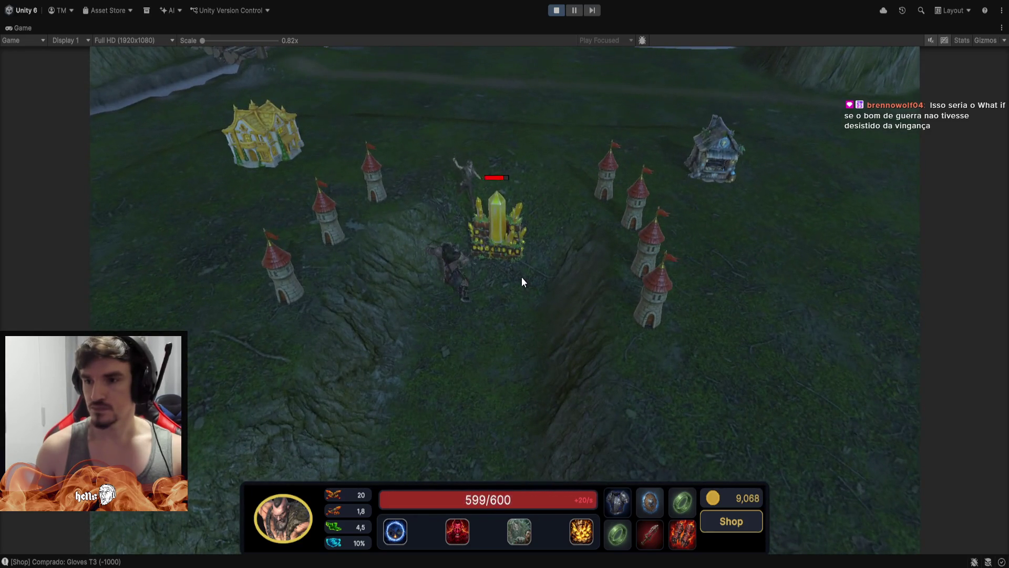
pyautogui.scroll(2, 519, 277)
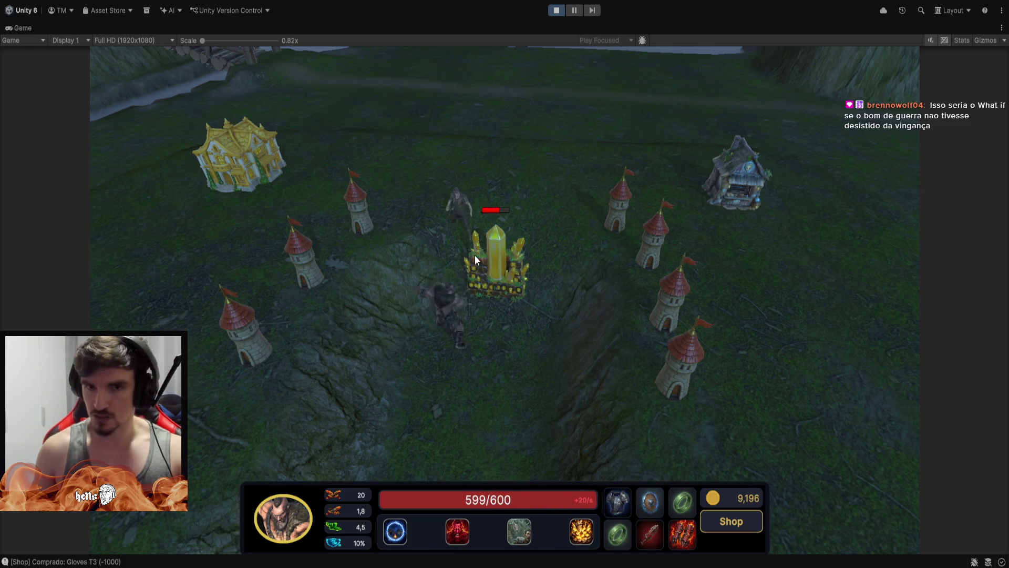
# Select the survivor worker and buy a Repair Speed T3 from its shop.
pyautogui.click(460, 212)
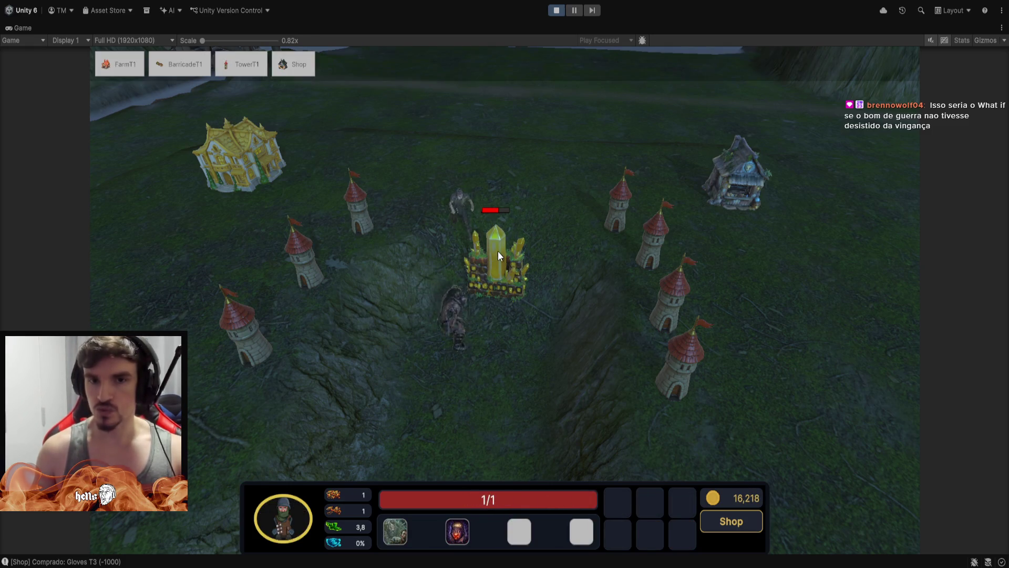
pyautogui.click(739, 203)
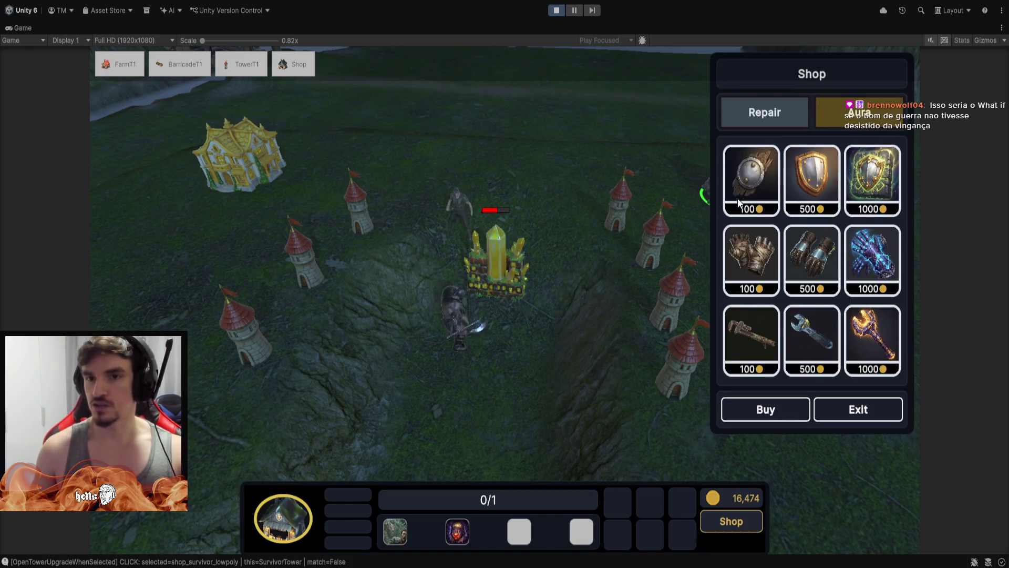
pyautogui.click(883, 268)
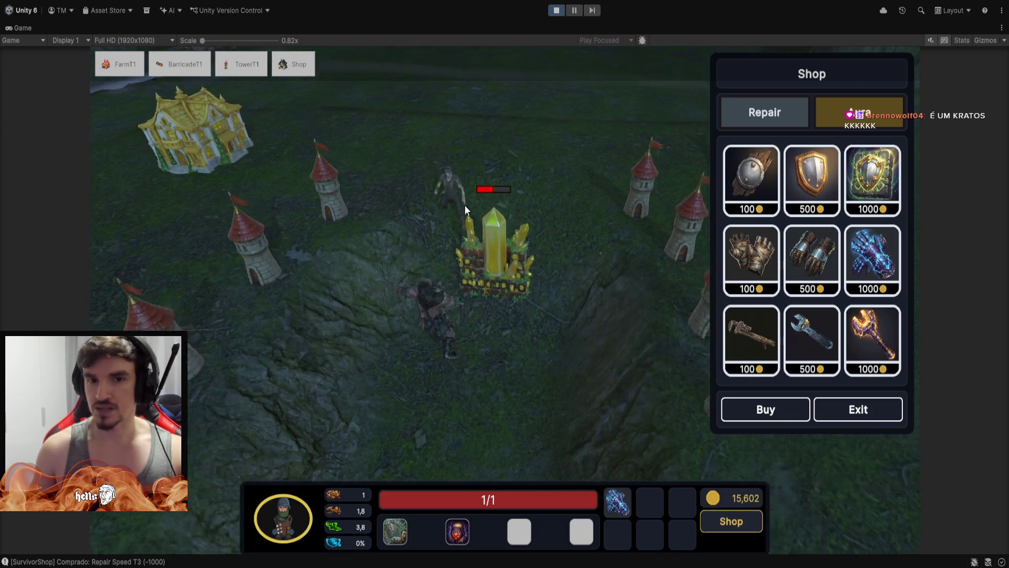
pyautogui.scroll(3, 464, 205)
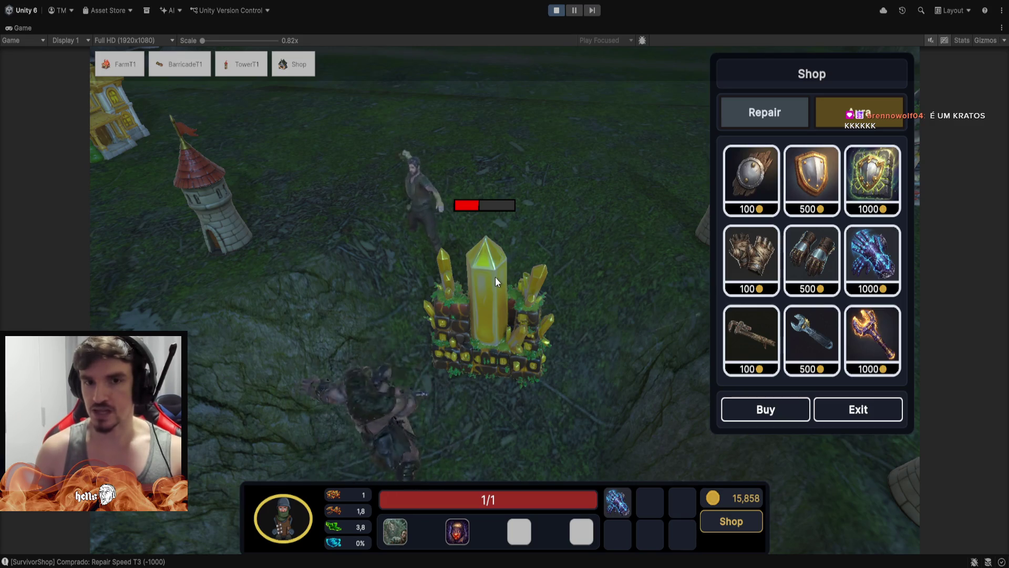
pyautogui.moveTo(888, 340)
pyautogui.scroll(-3, 890, 340)
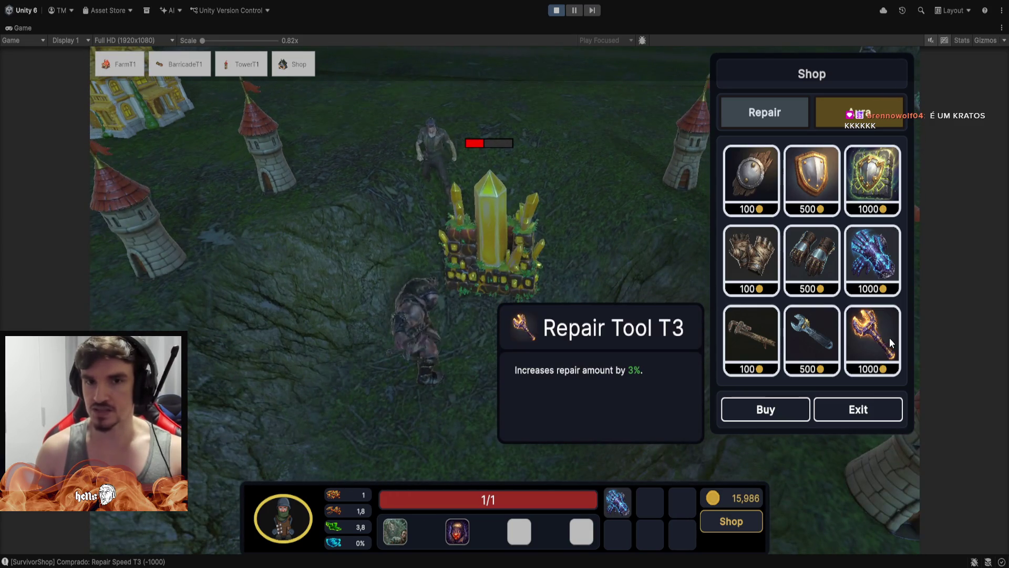
pyautogui.scroll(3, 889, 338)
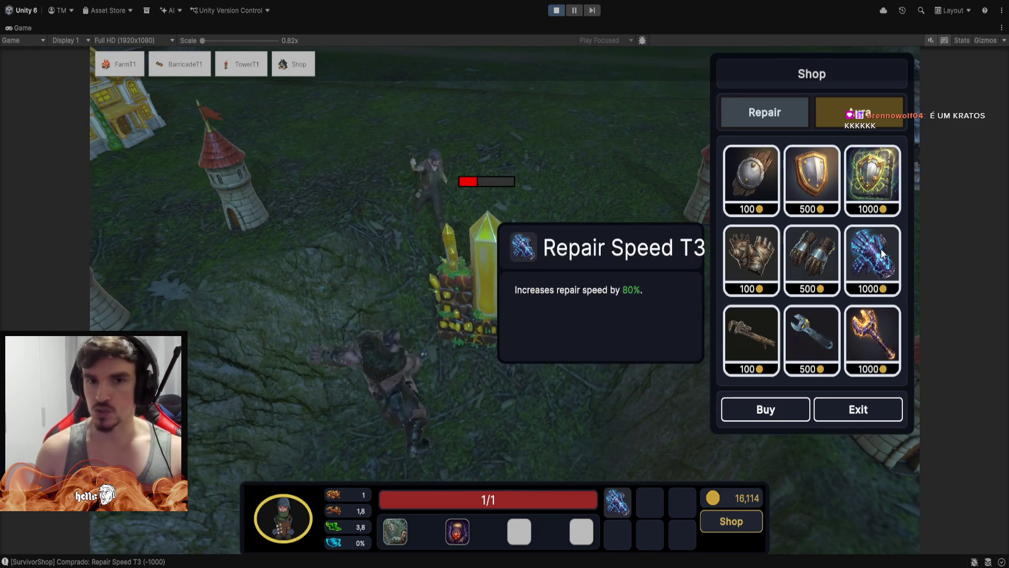
# Buy a second Repair Speed T3 and the Repair Tool T3, then switch back to the killer with Tab.
pyautogui.click(882, 254)
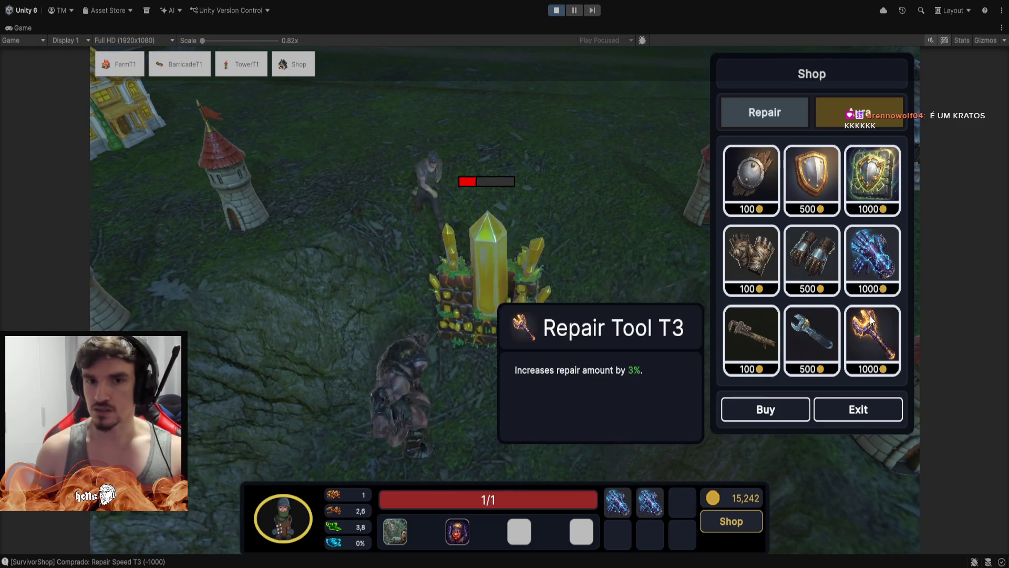
pyautogui.click(865, 340)
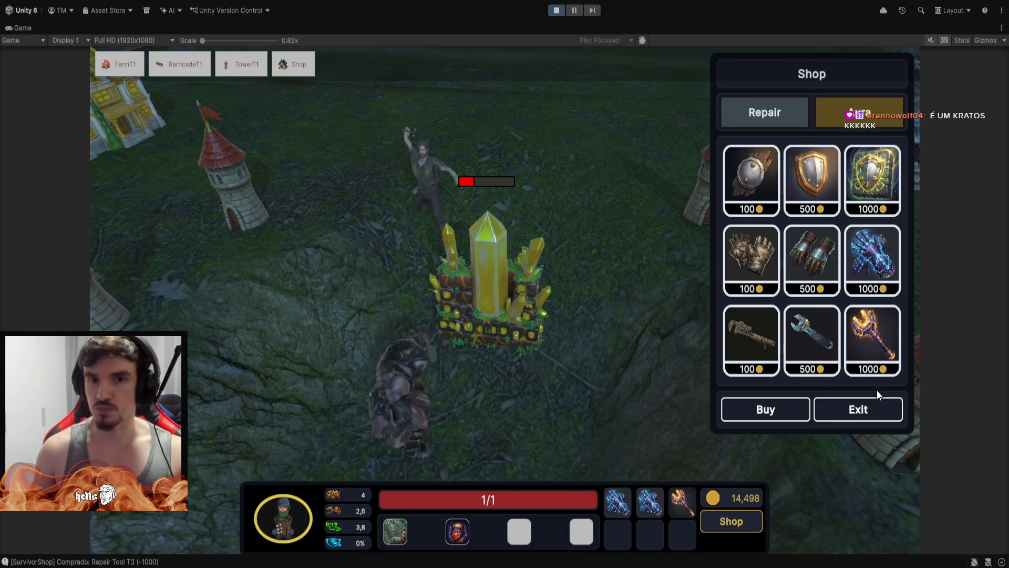
pyautogui.click(877, 406)
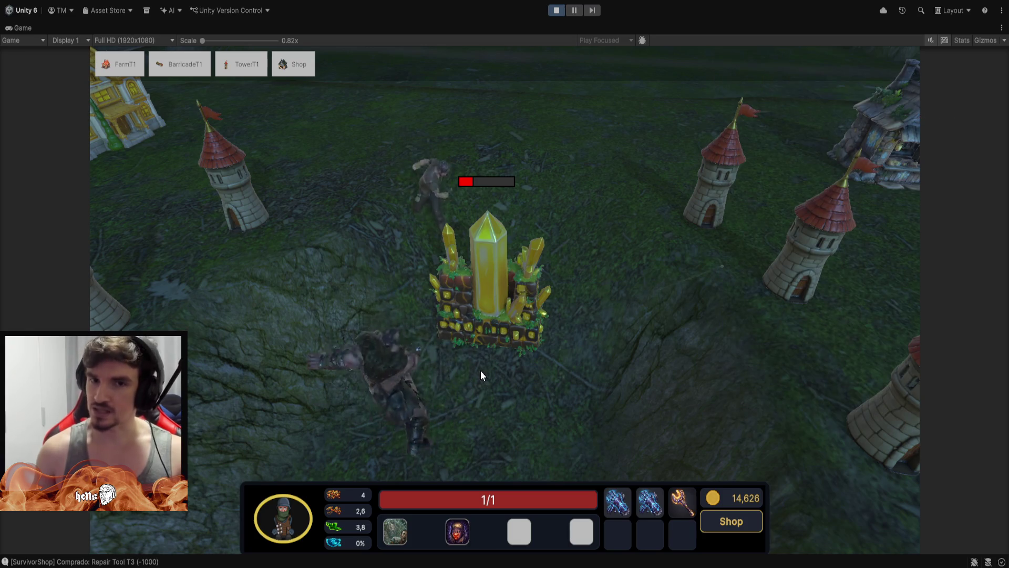
pyautogui.press('Tab')
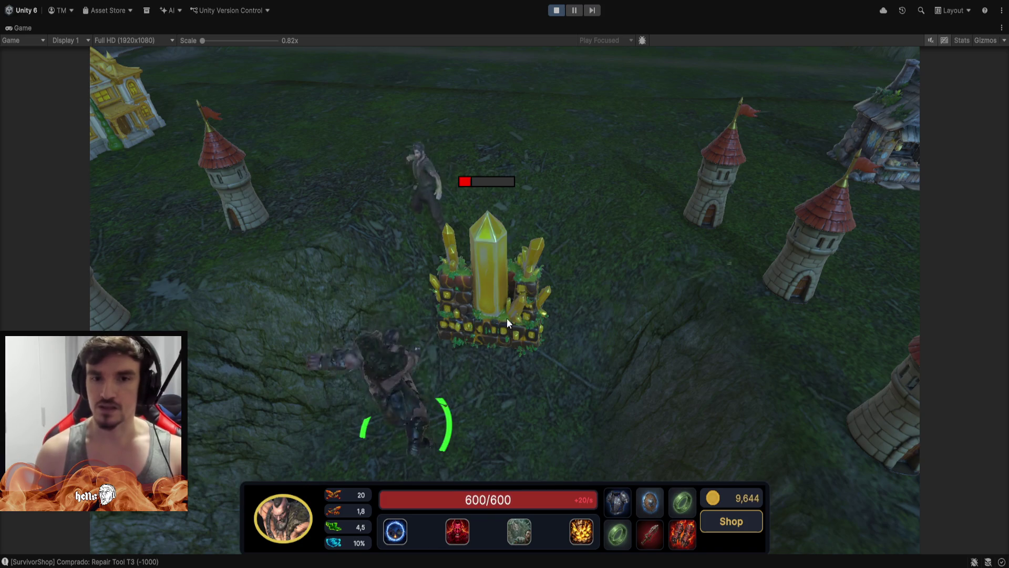
# Zoom out and walk the killer onto the ground just below the crystal.
pyautogui.scroll(-3, 499, 345)
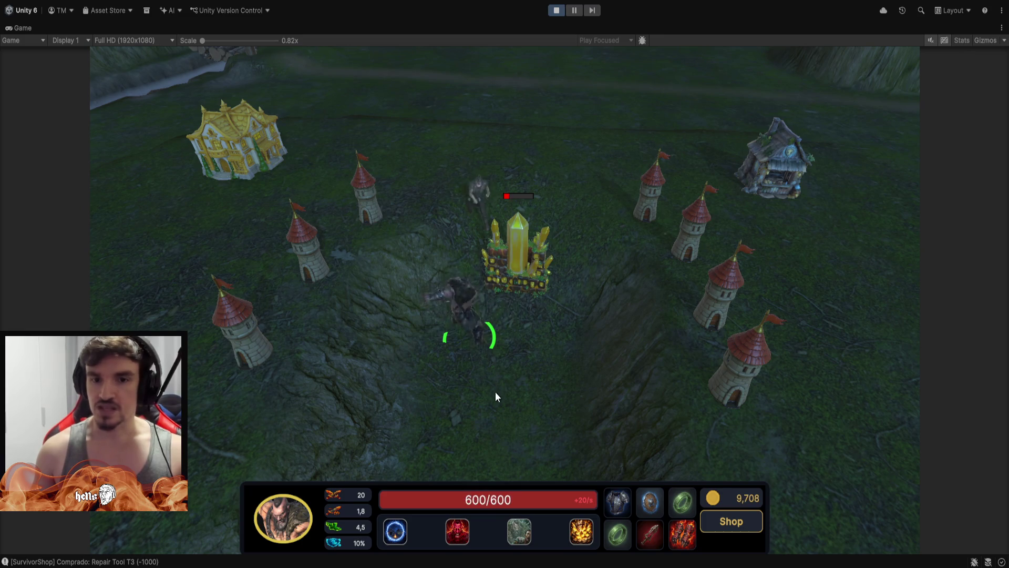
pyautogui.rightClick(507, 416)
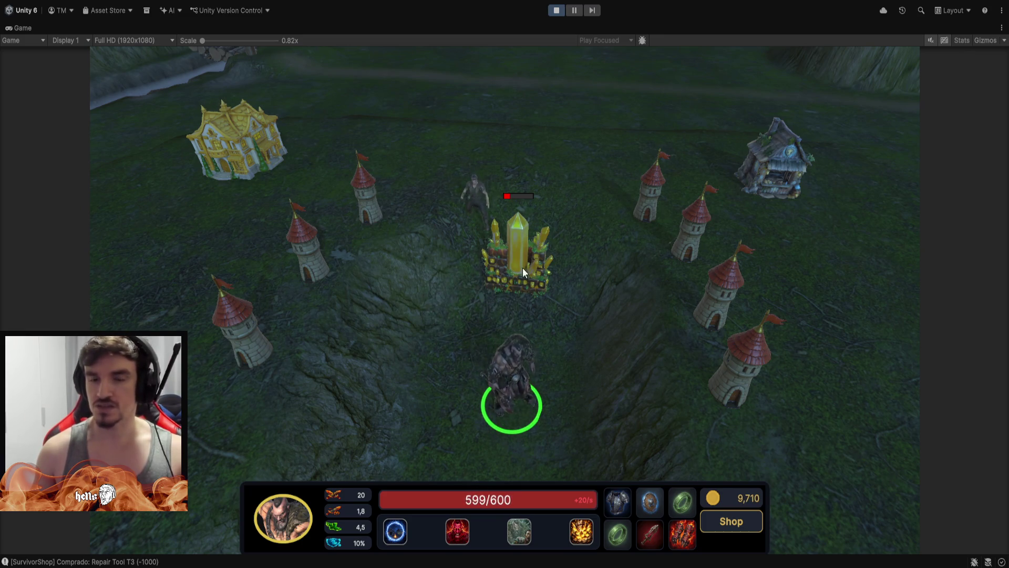
pyautogui.rightClick(461, 404)
pyautogui.rightClick(487, 376)
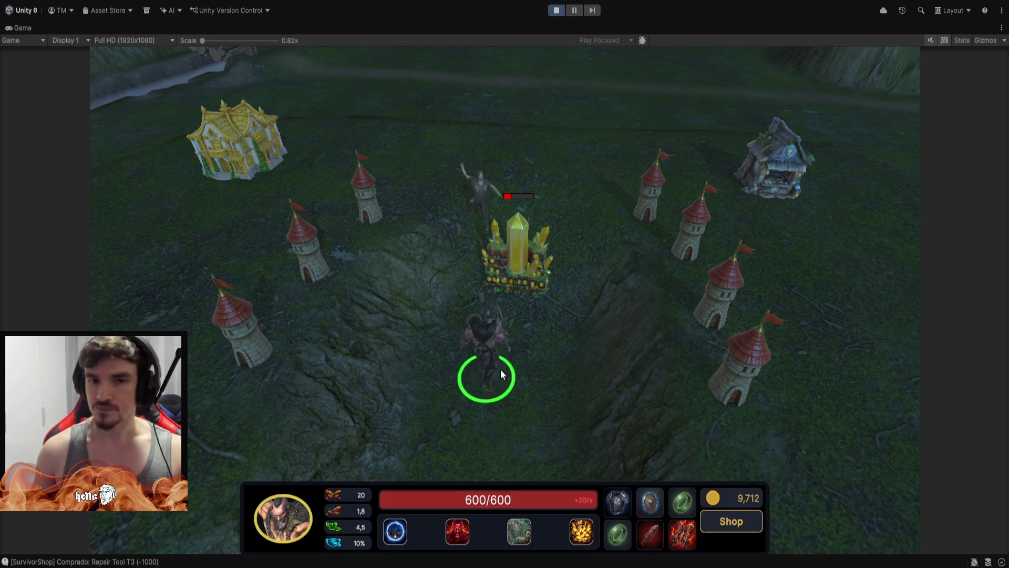
# Upgrade the first ring tower six tiers to its white-gold castle form.
pyautogui.click(366, 206)
pyautogui.click(367, 206)
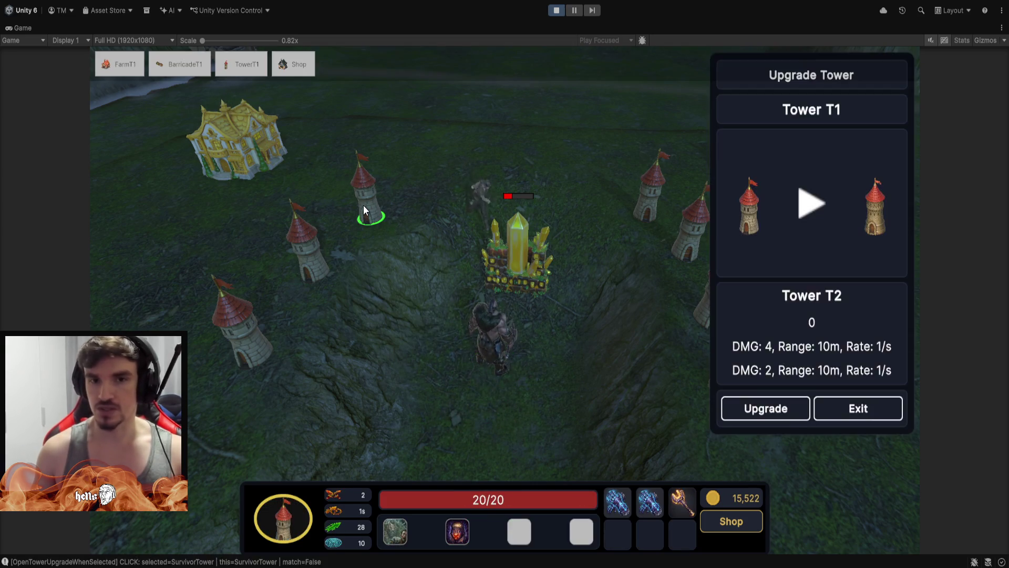
pyautogui.click(782, 416)
pyautogui.click(781, 416)
pyautogui.click(779, 414)
pyautogui.click(779, 413)
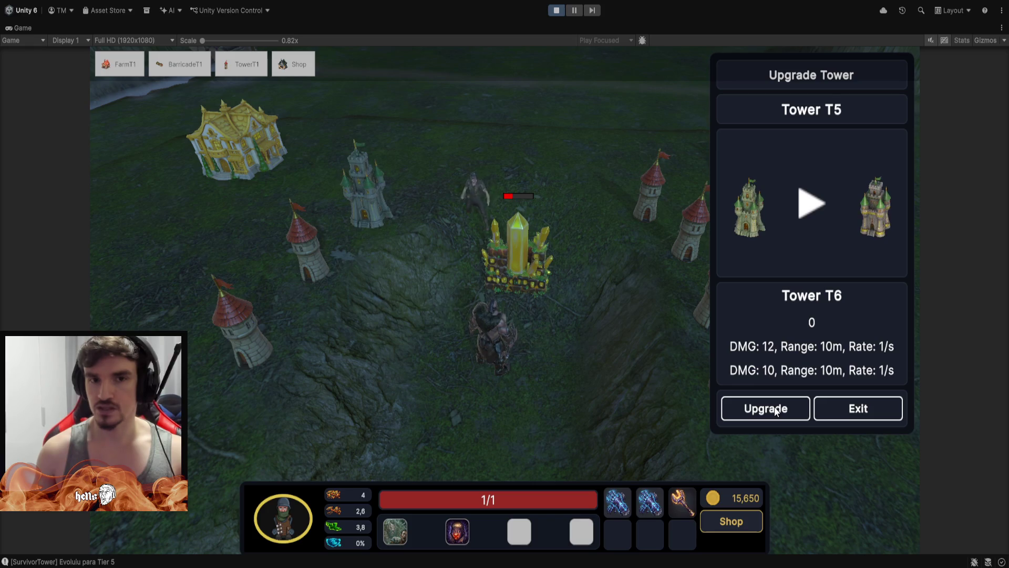
pyautogui.click(778, 412)
pyautogui.click(777, 410)
# Upgrade a second red-roofed tower four tiers to Tower T5, then reselect the killer.
pyautogui.click(313, 275)
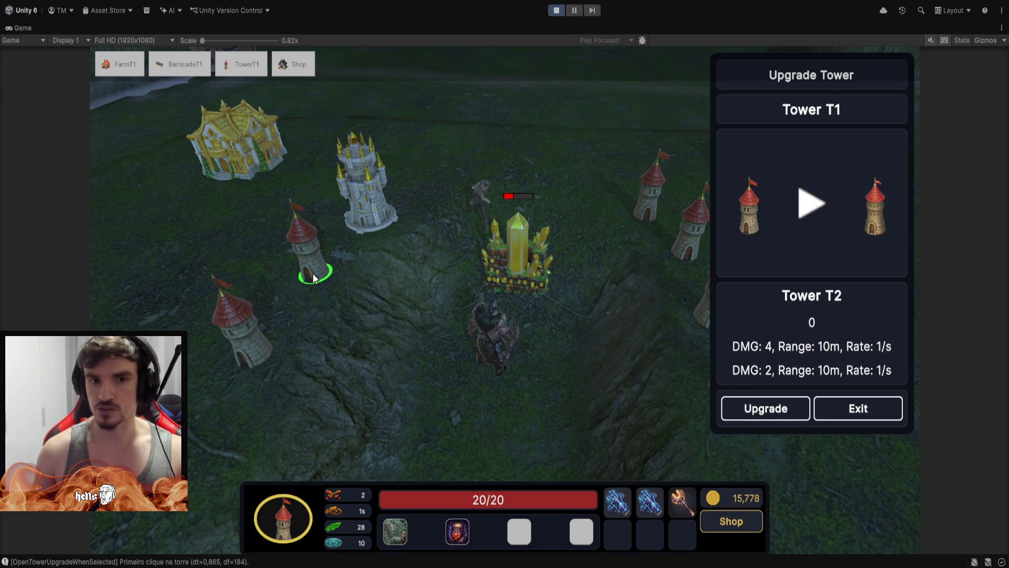
pyautogui.click(758, 411)
pyautogui.click(757, 411)
pyautogui.click(757, 410)
pyautogui.click(757, 411)
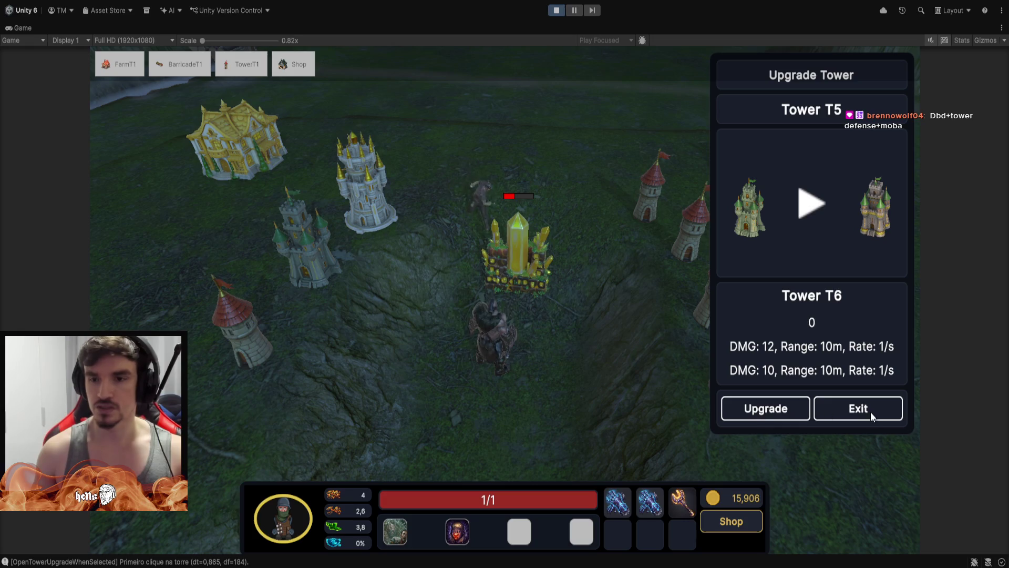
pyautogui.click(870, 411)
pyautogui.click(500, 334)
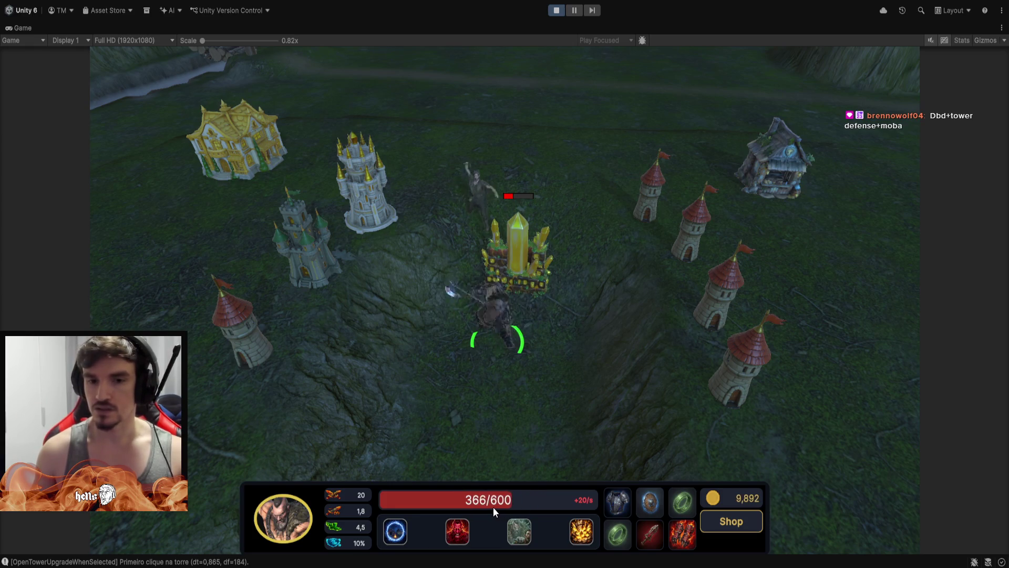
# Zoom out, cast the killer's E ability to turn him translucent, and jump to the base huts.
pyautogui.scroll(-2, 493, 506)
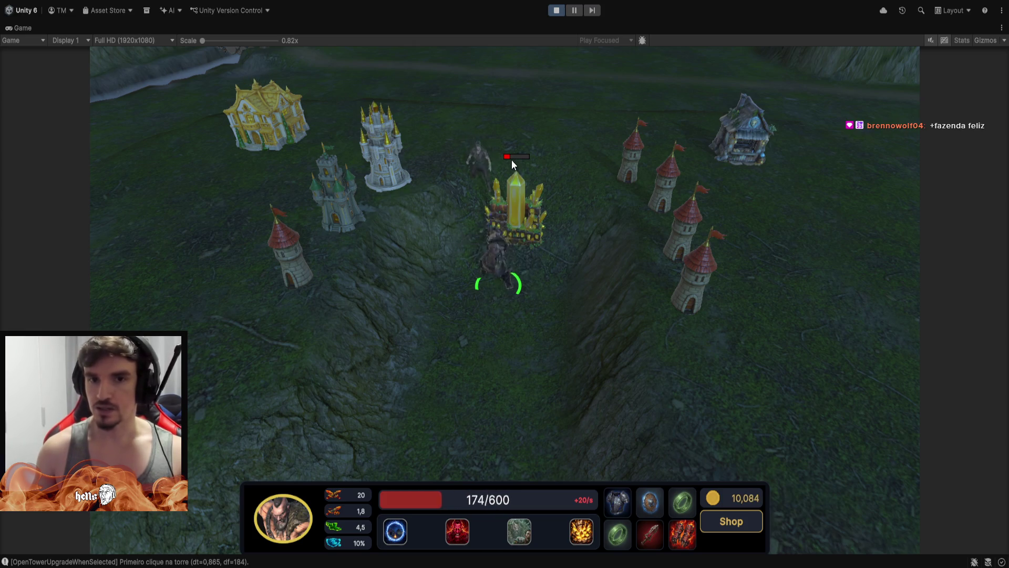
pyautogui.press('e')
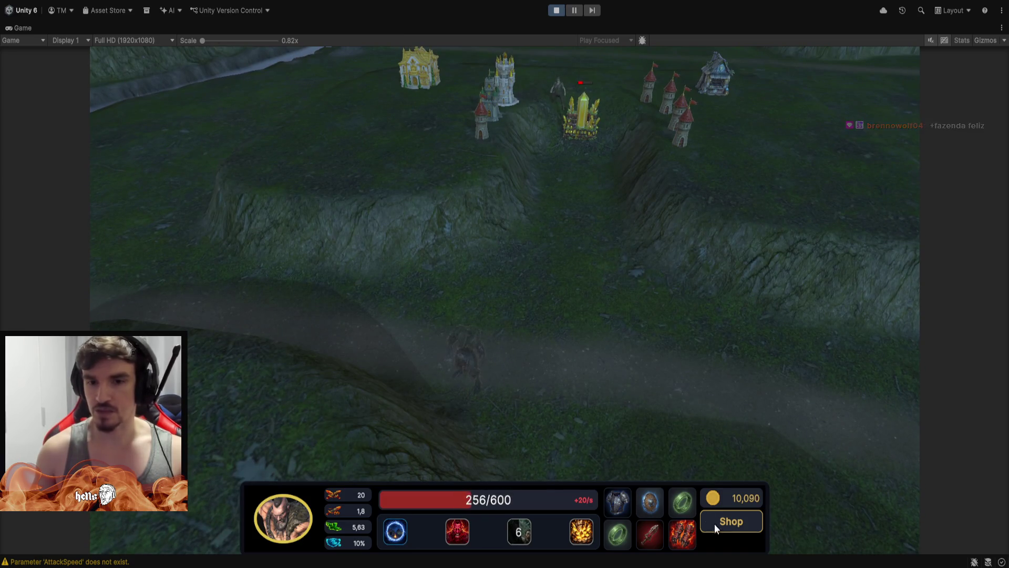
pyautogui.click(618, 506)
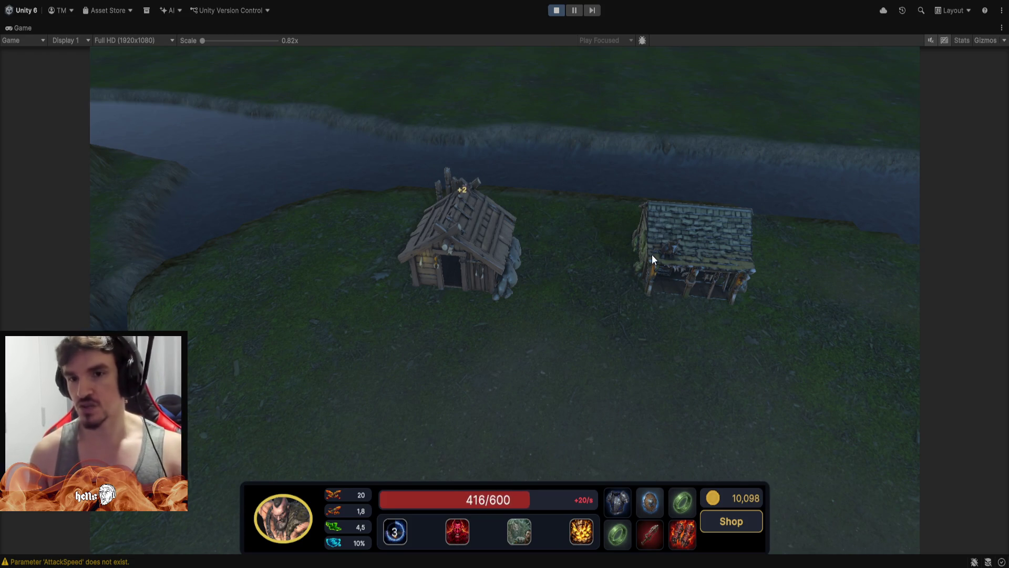
# Browse the hut's attack items without buying, then open the Killer Main Building upgrade panel.
pyautogui.click(652, 255)
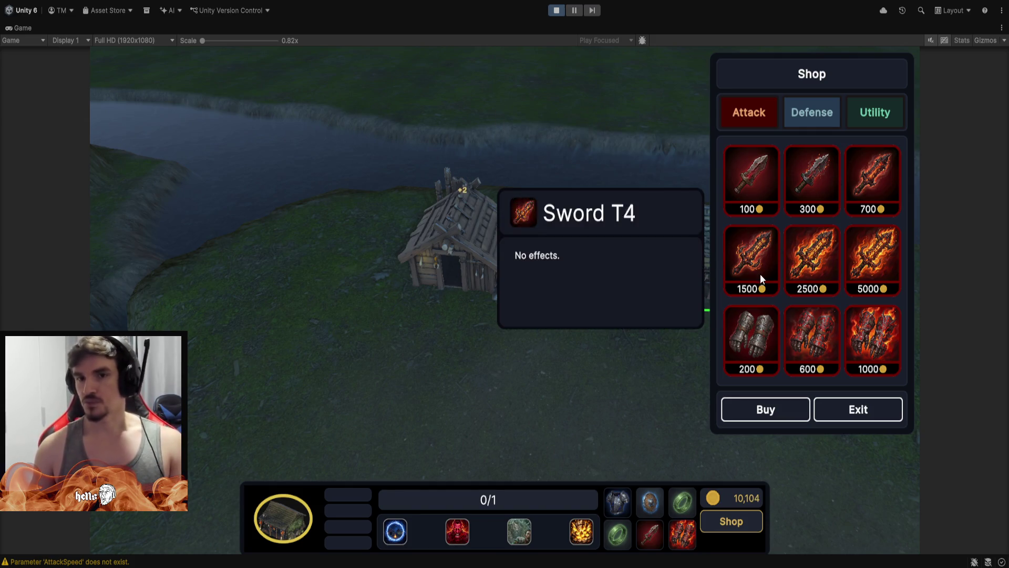
pyautogui.click(584, 401)
pyautogui.click(875, 410)
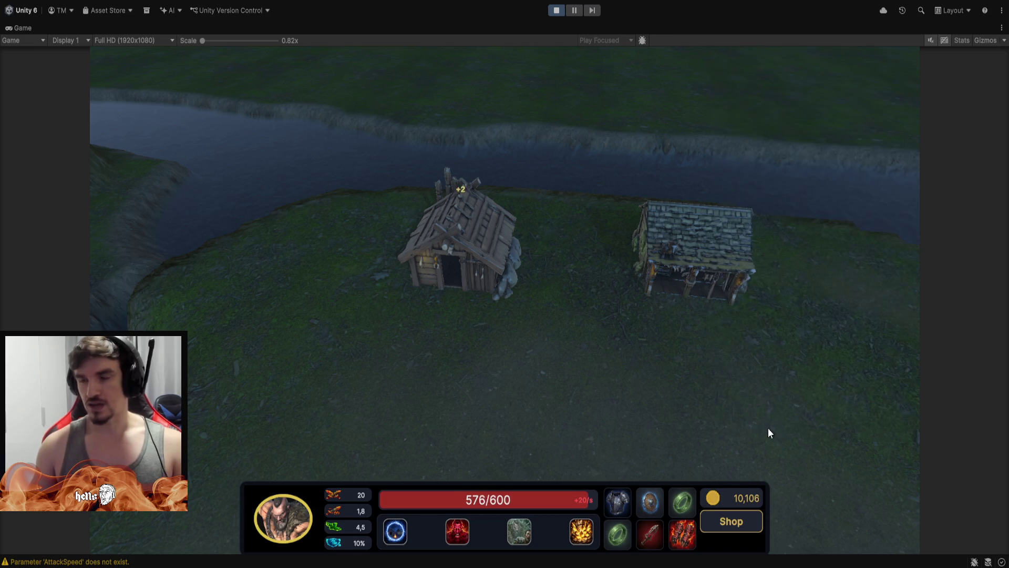
pyautogui.click(637, 440)
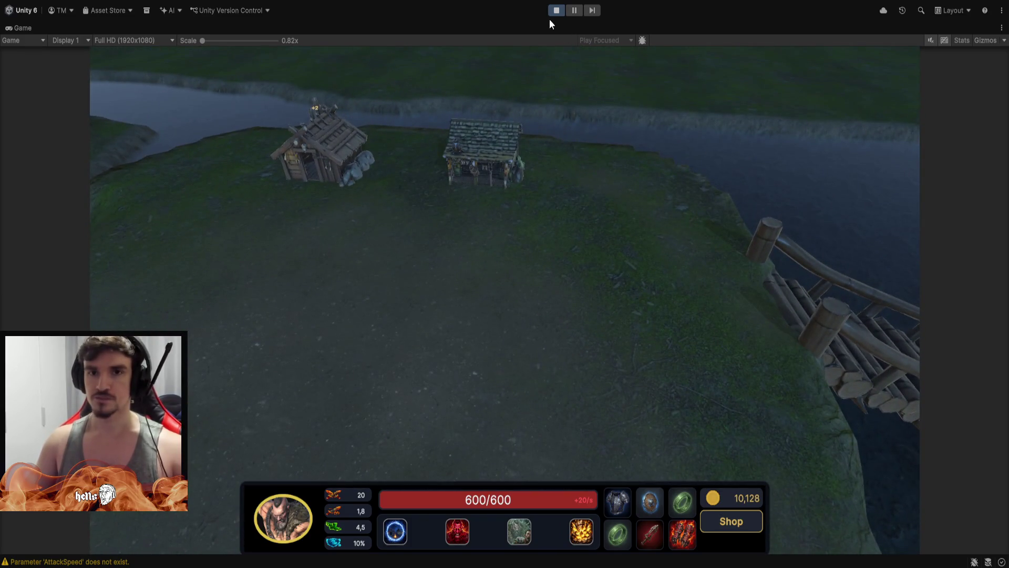
pyautogui.click(315, 152)
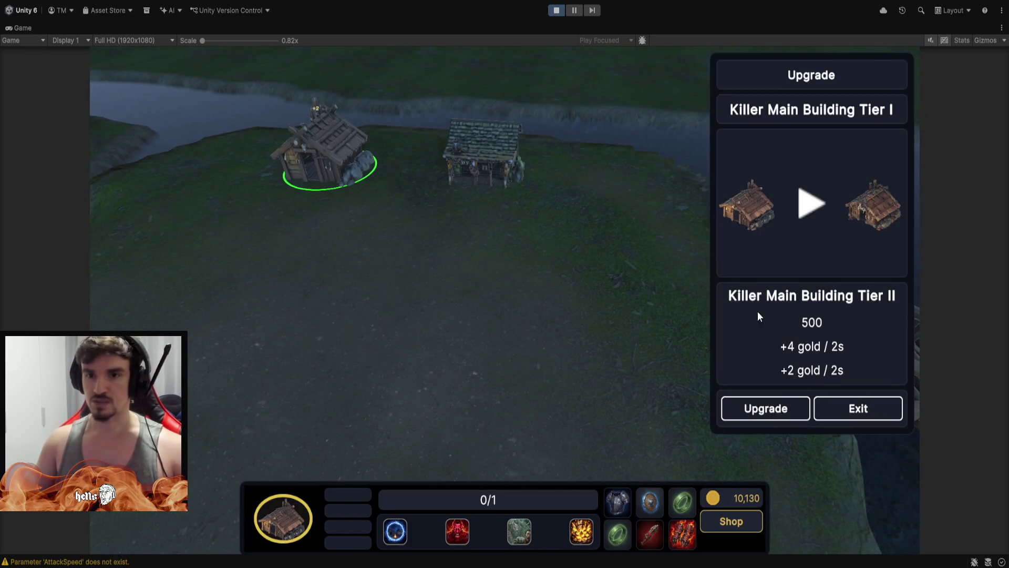
# Upgrade the Killer Main Building through Tier II to Tier III (+8 gold/2s) and close the panel.
pyautogui.click(766, 408)
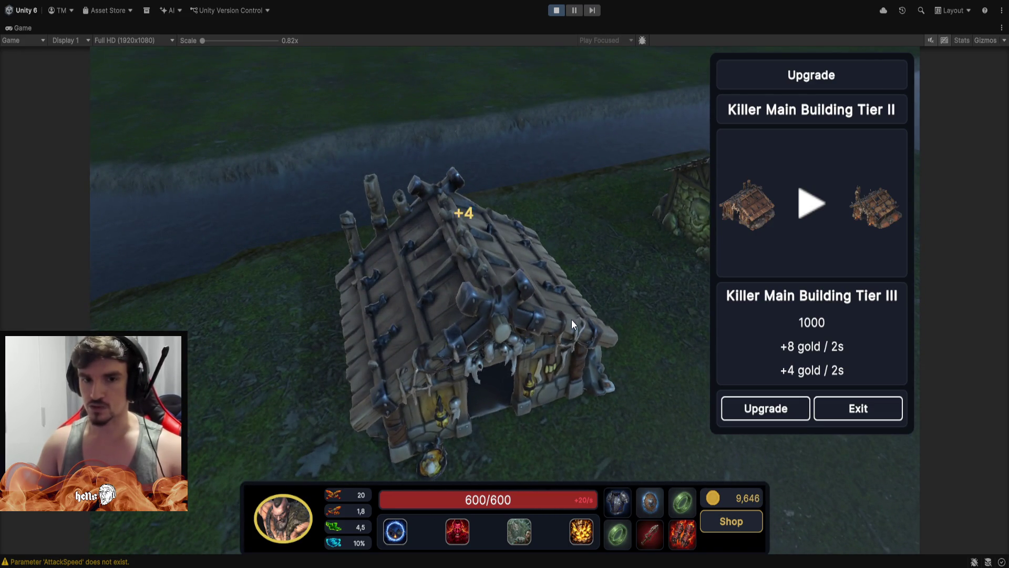
pyautogui.click(767, 410)
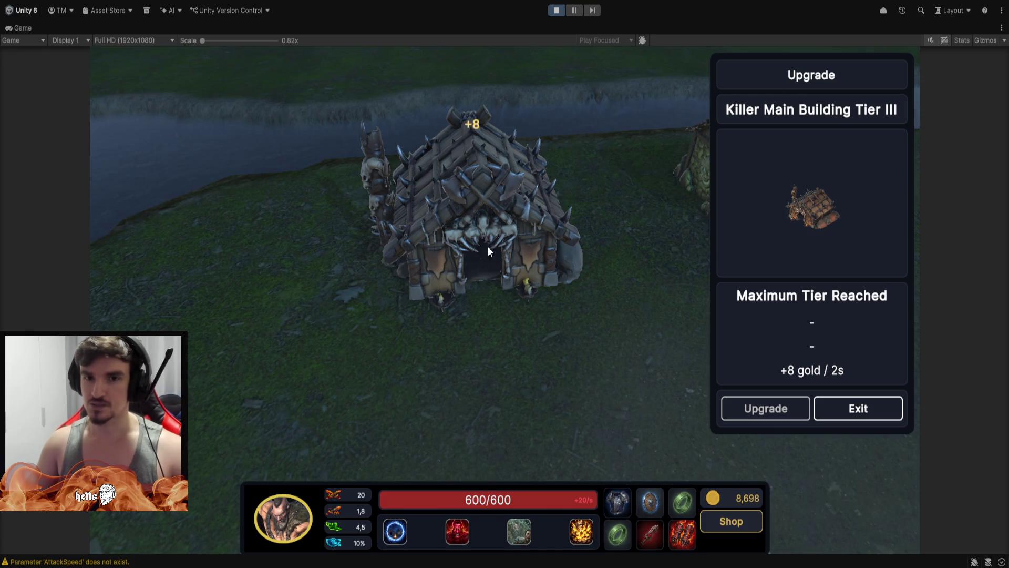
pyautogui.moveTo(628, 281)
pyautogui.mouseDown()
pyautogui.moveTo(398, 304)
pyautogui.moveTo(559, 288)
pyautogui.moveTo(497, 291)
pyautogui.mouseUp()
pyautogui.click(893, 408)
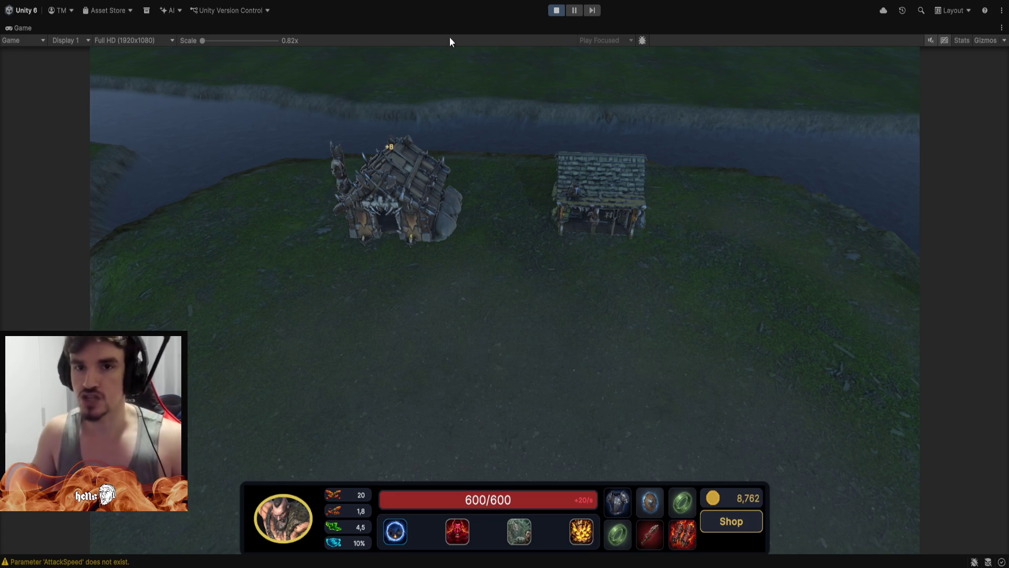
# Pan the game camera over the bridge and north to the towers, then recentre on the hero.
pyautogui.press('s')
pyautogui.press('d')
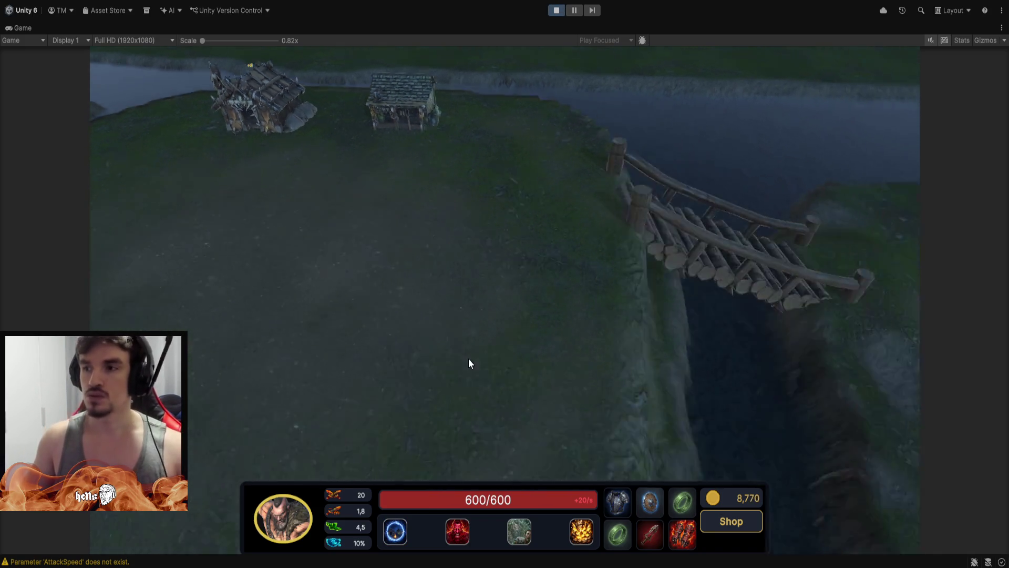
pyautogui.press('w')
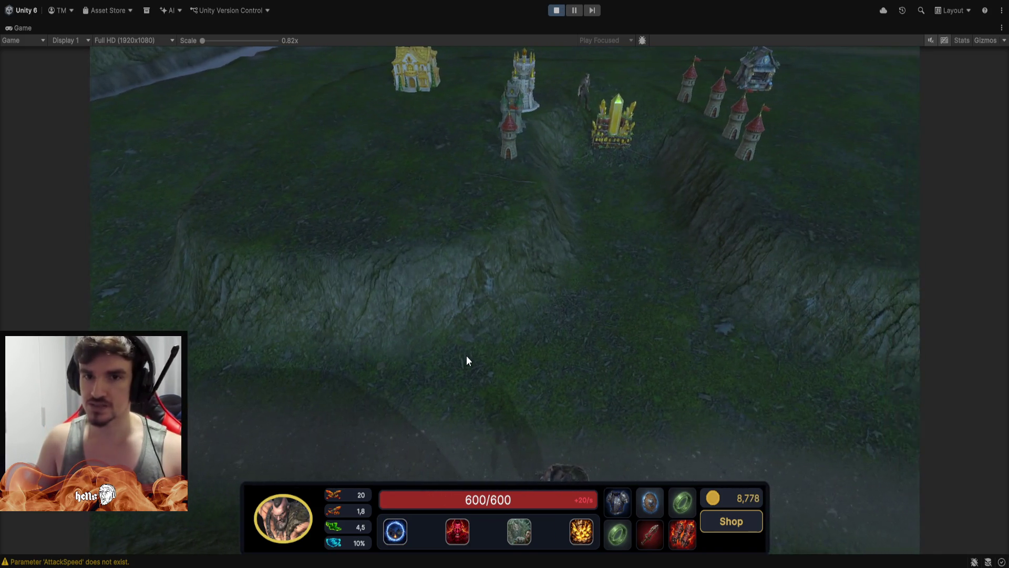
pyautogui.press('space')
# Cast the speed ability (3), pan left to both houses, and walk the hero across the field.
pyautogui.press('3')
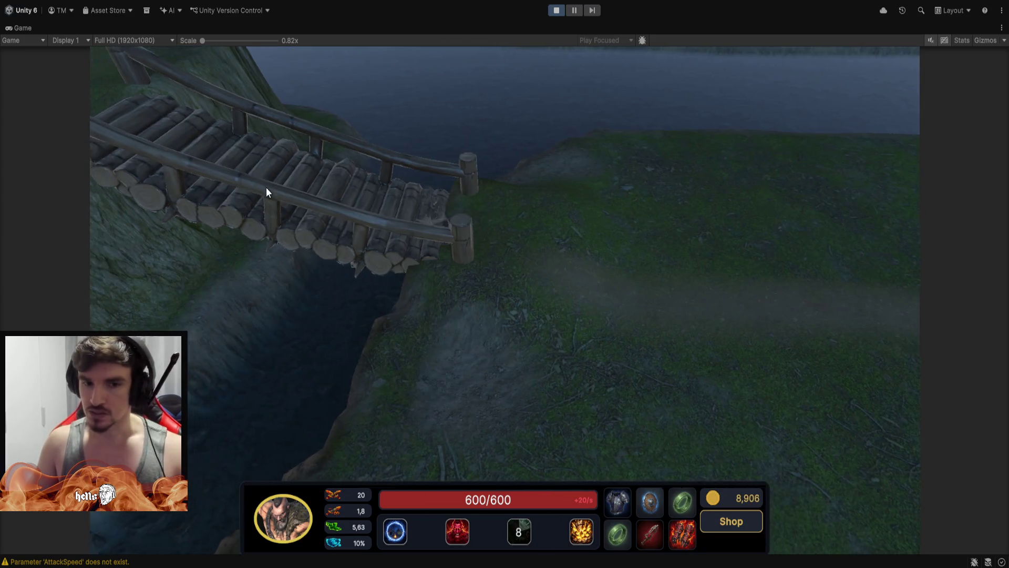
pyautogui.press('a')
pyautogui.press('w')
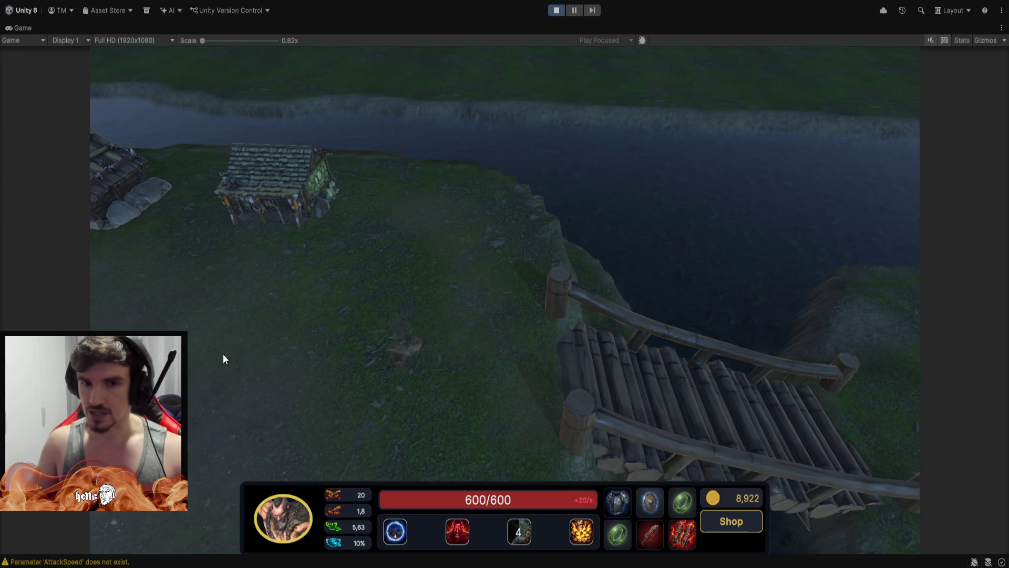
pyautogui.press('a')
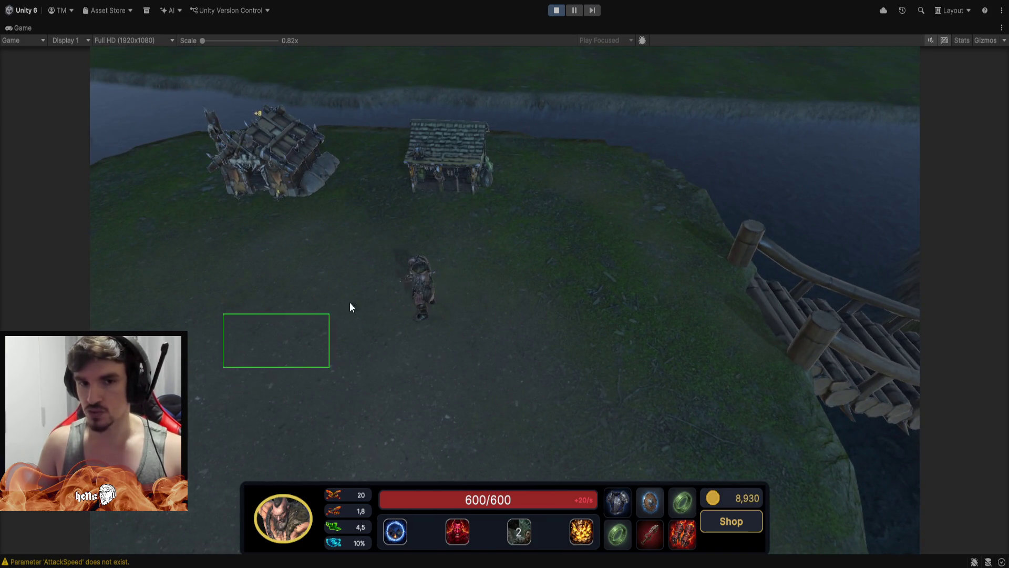
pyautogui.press('a')
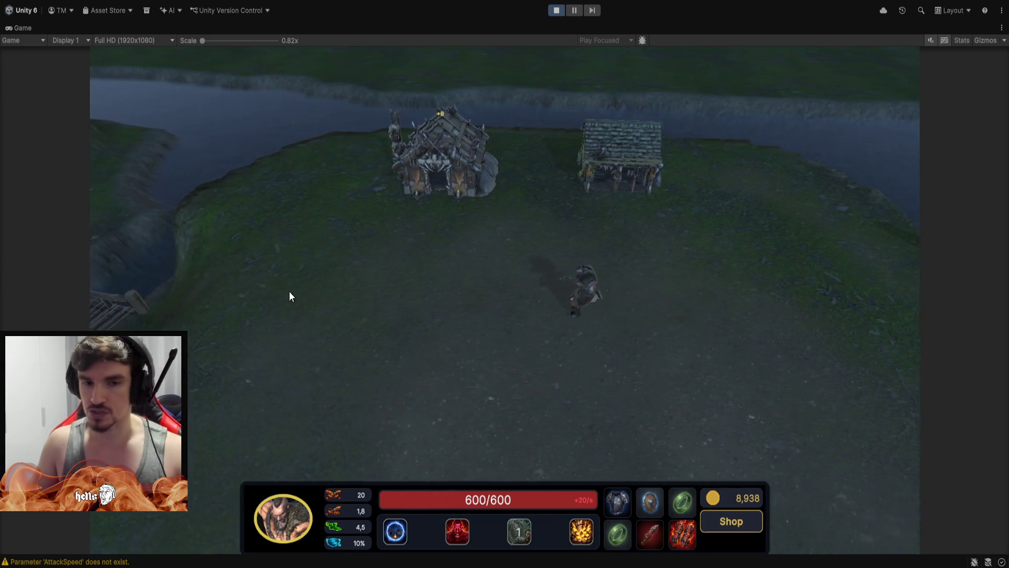
pyautogui.rightClick(289, 297)
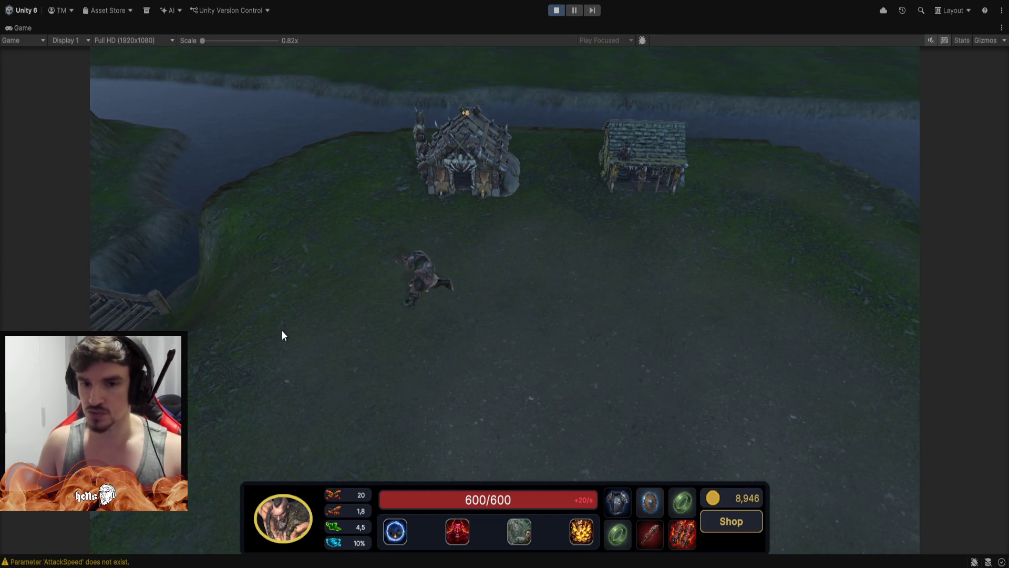
pyautogui.click(643, 174)
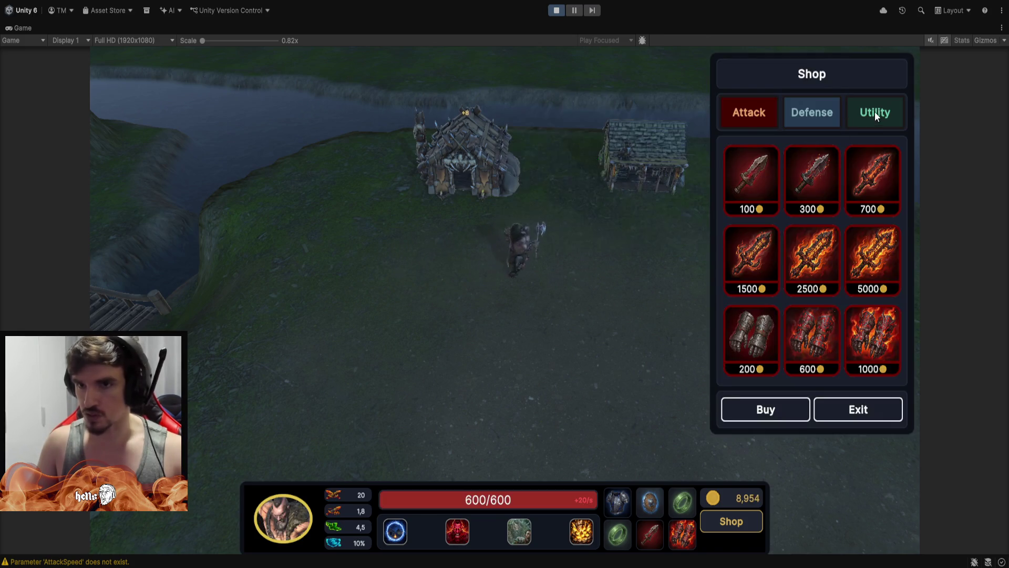
pyautogui.click(875, 112)
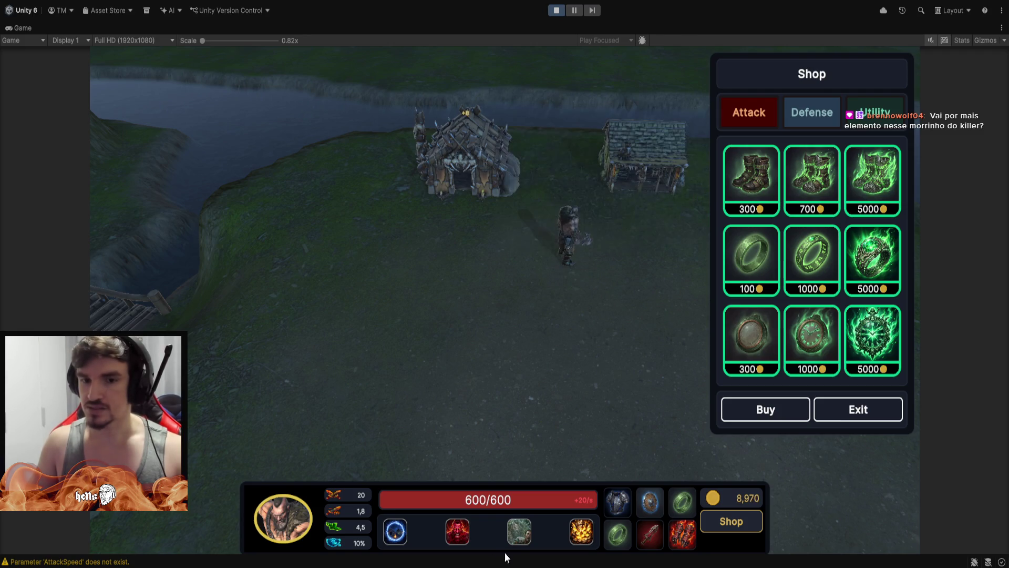
pyautogui.moveTo(530, 535)
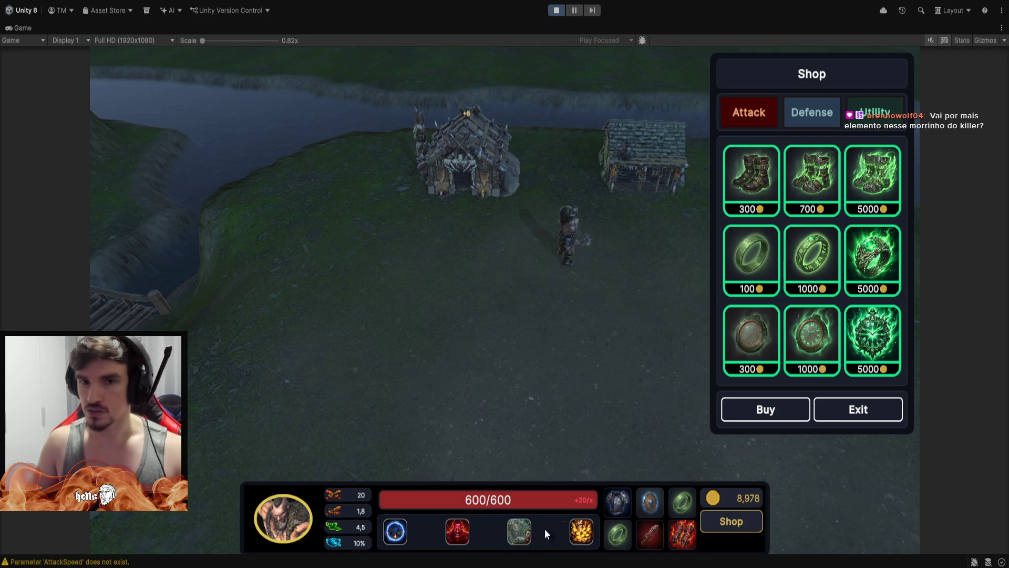
pyautogui.click(865, 413)
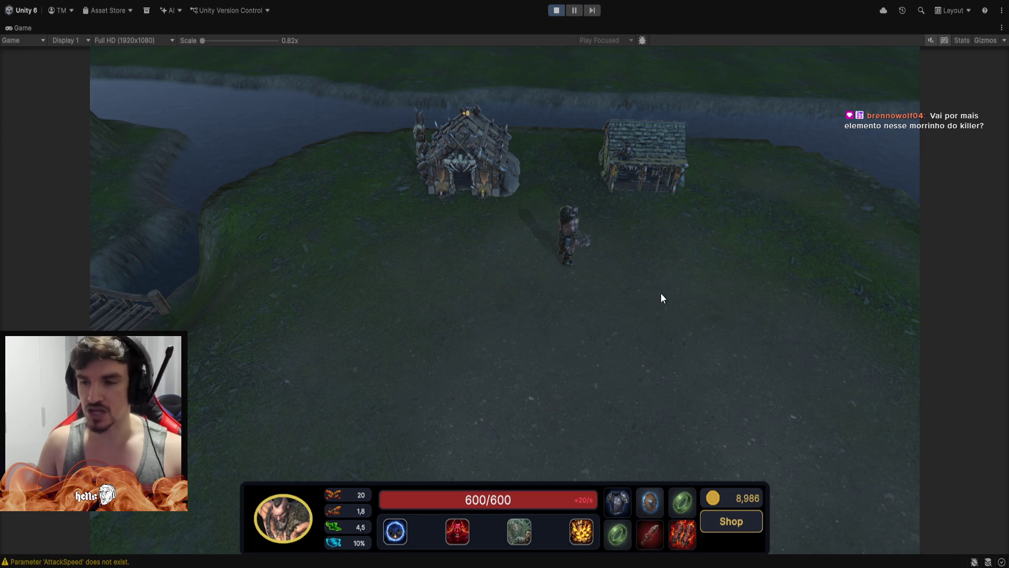
# Box-select the hero and pan the view right toward the wooden bridge.
pyautogui.moveTo(465, 384); pyautogui.dragTo(632, 251)
pyautogui.moveTo(766, 199)
pyautogui.mouseDown()
pyautogui.moveTo(433, 434)
pyautogui.moveTo(568, 337)
pyautogui.mouseUp()
pyautogui.moveTo(384, 426); pyautogui.dragTo(713, 213)
pyautogui.click(711, 286)
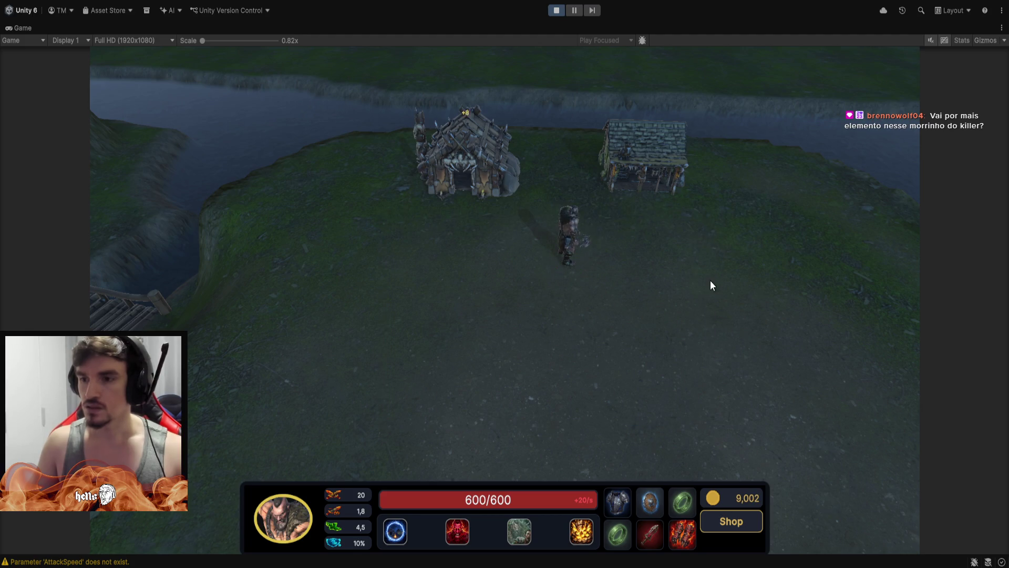
pyautogui.press('Right')
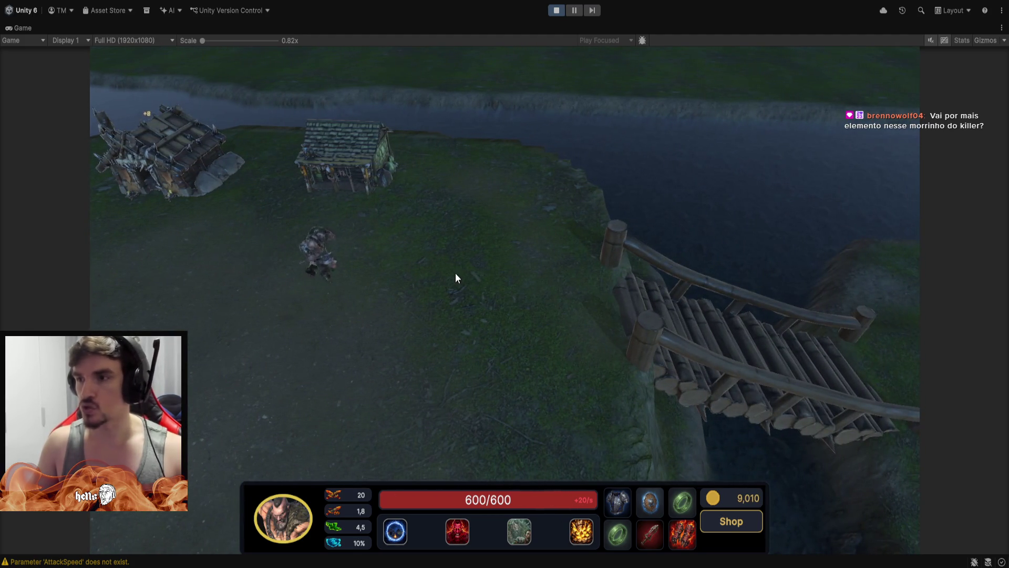
# Walk the hero up-right across the field, back down-left, then toward the bridge side.
pyautogui.rightClick(483, 257)
pyautogui.rightClick(251, 323)
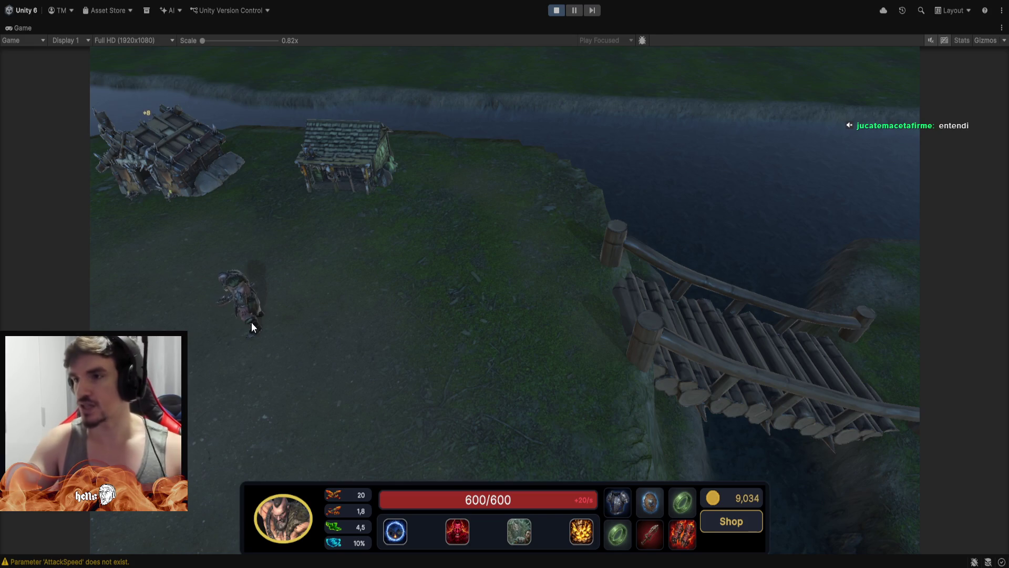
pyautogui.rightClick(374, 262)
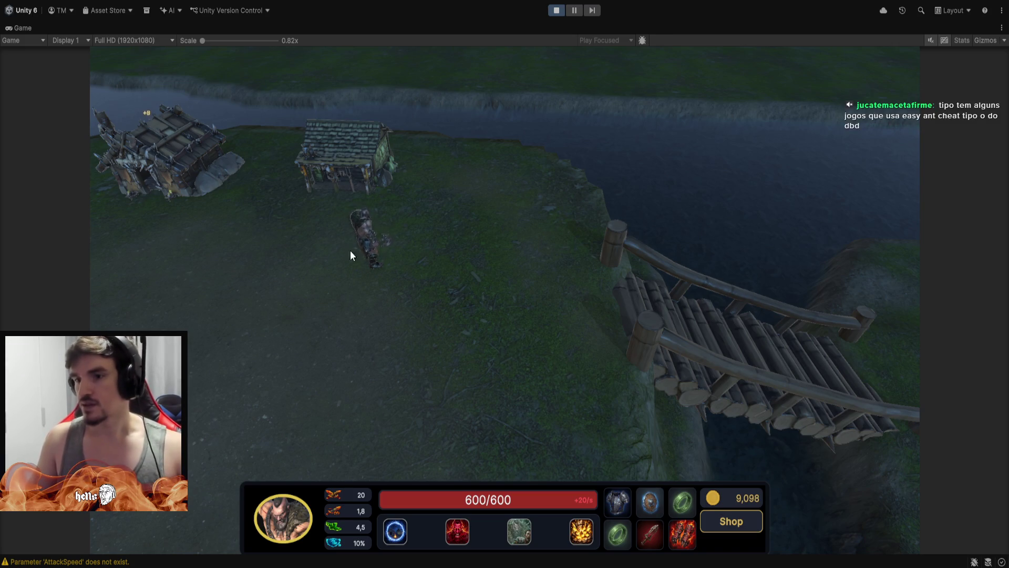
# Walk the hero up to the cliff edge, then back down the field.
pyautogui.rightClick(490, 205)
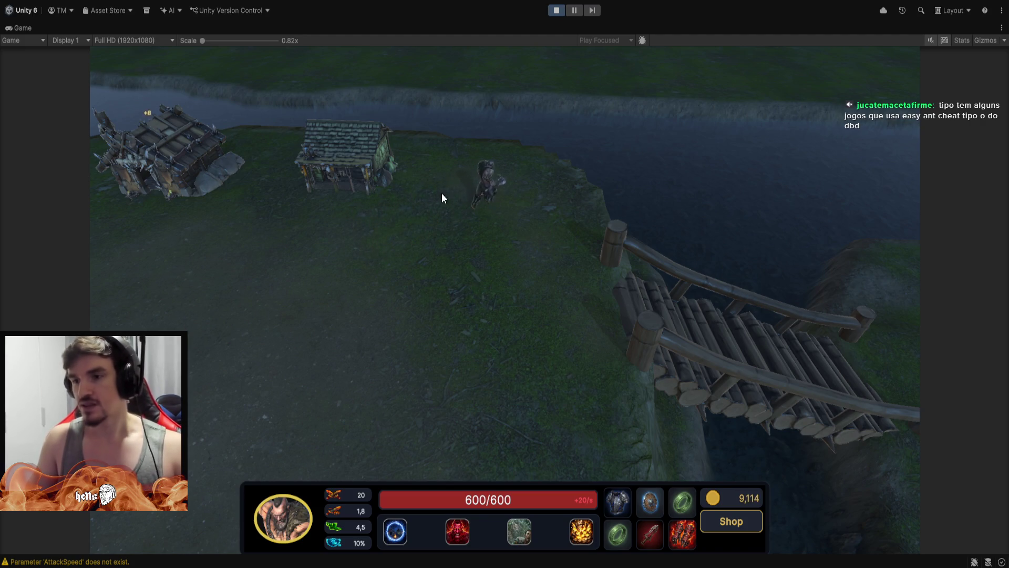
pyautogui.rightClick(480, 162)
pyautogui.rightClick(461, 221)
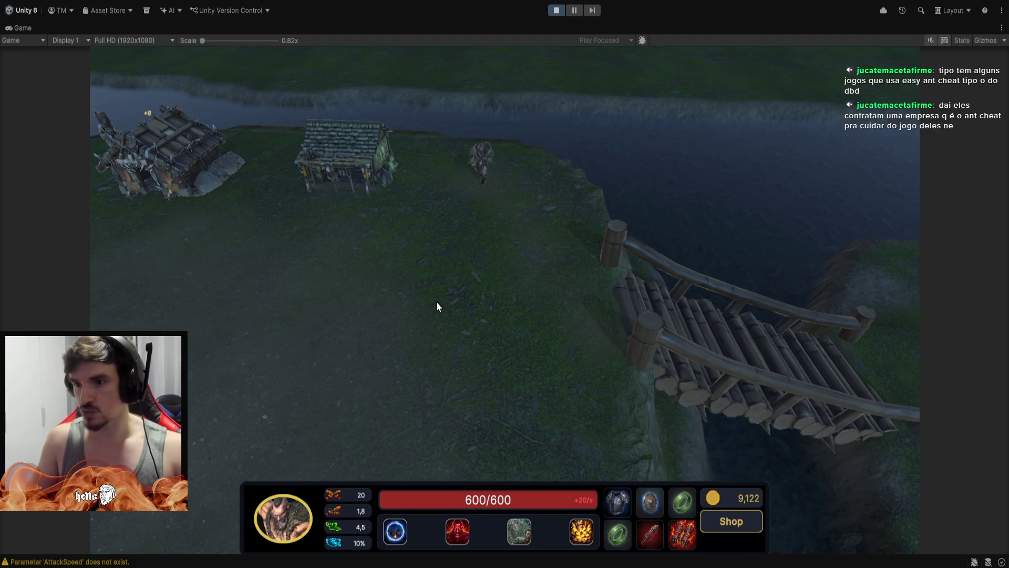
pyautogui.rightClick(375, 332)
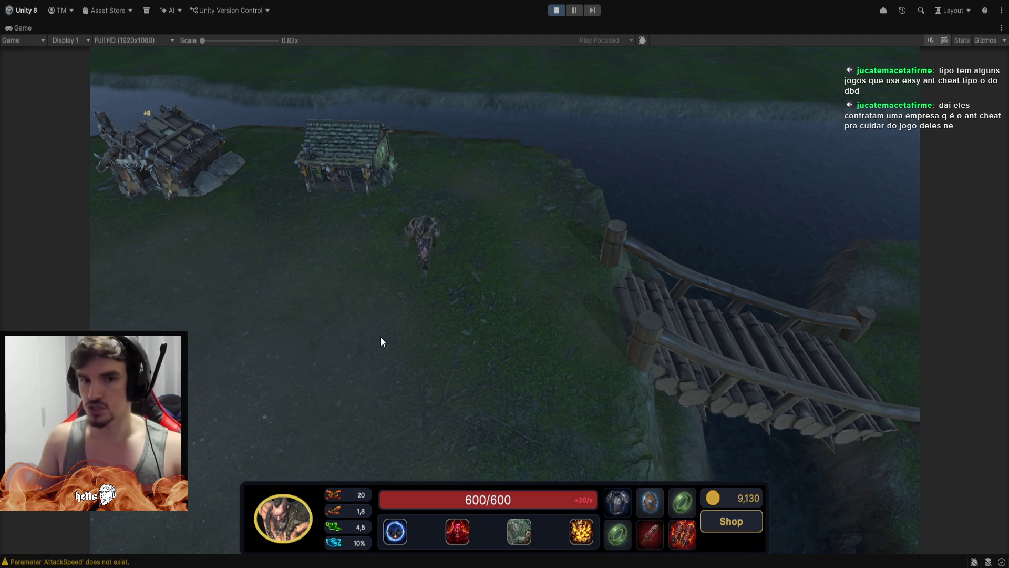
pyautogui.rightClick(443, 237)
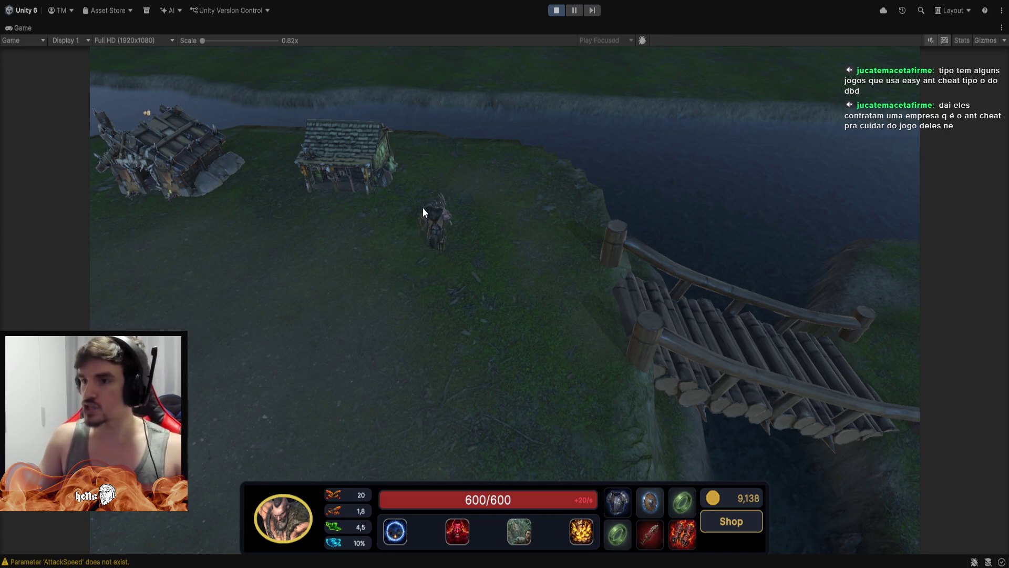
pyautogui.rightClick(417, 288)
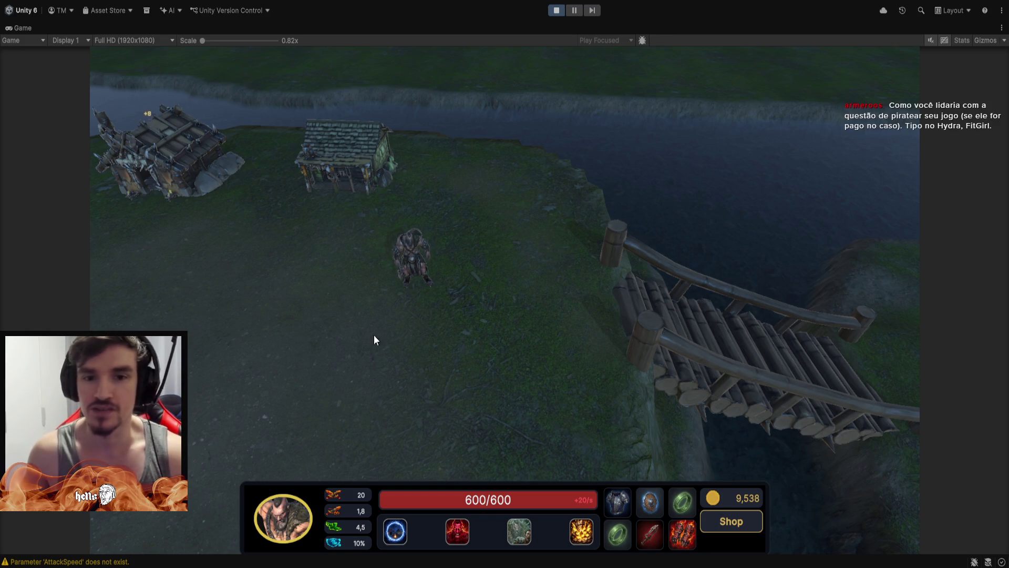
# Walk the killer up-right to the cliff edge and back down-left.
pyautogui.rightClick(336, 333)
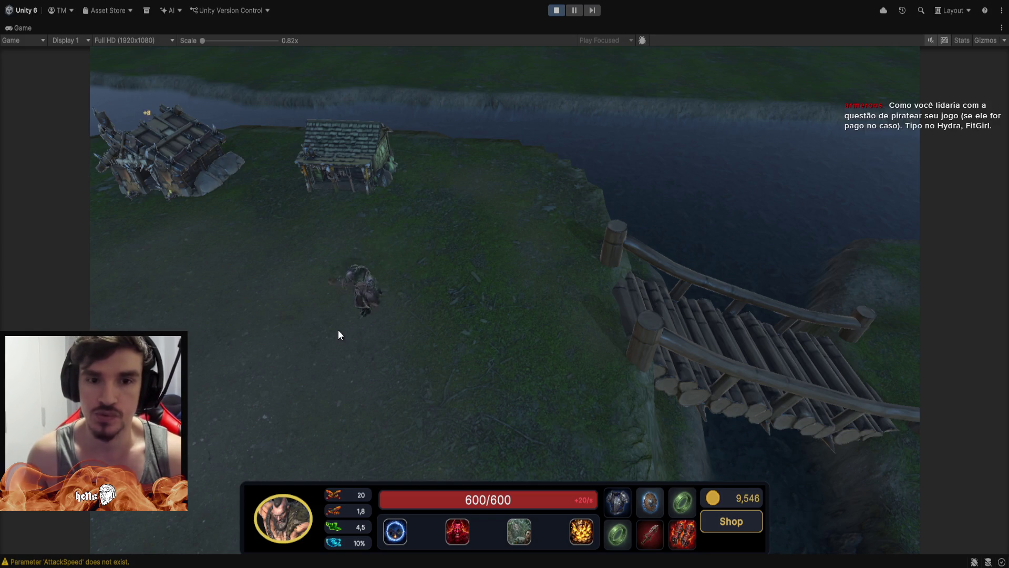
pyautogui.rightClick(470, 255)
pyautogui.rightClick(483, 191)
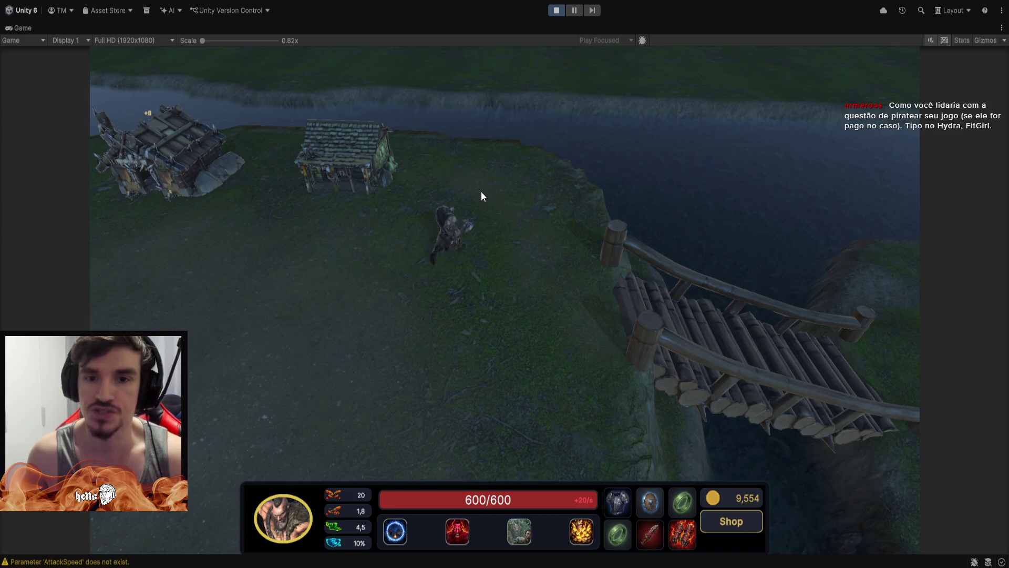
pyautogui.rightClick(468, 173)
pyautogui.rightClick(477, 152)
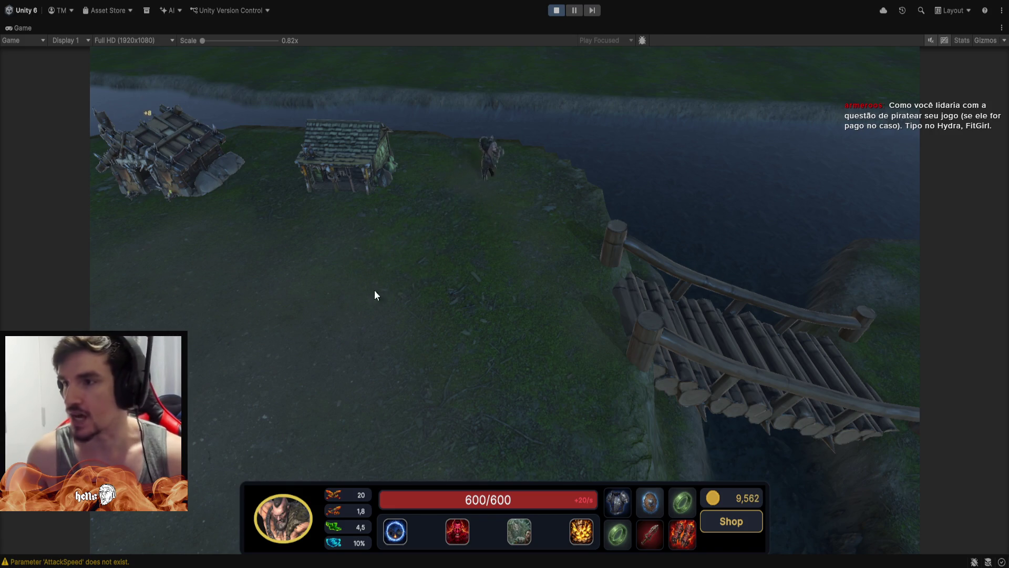
pyautogui.rightClick(360, 307)
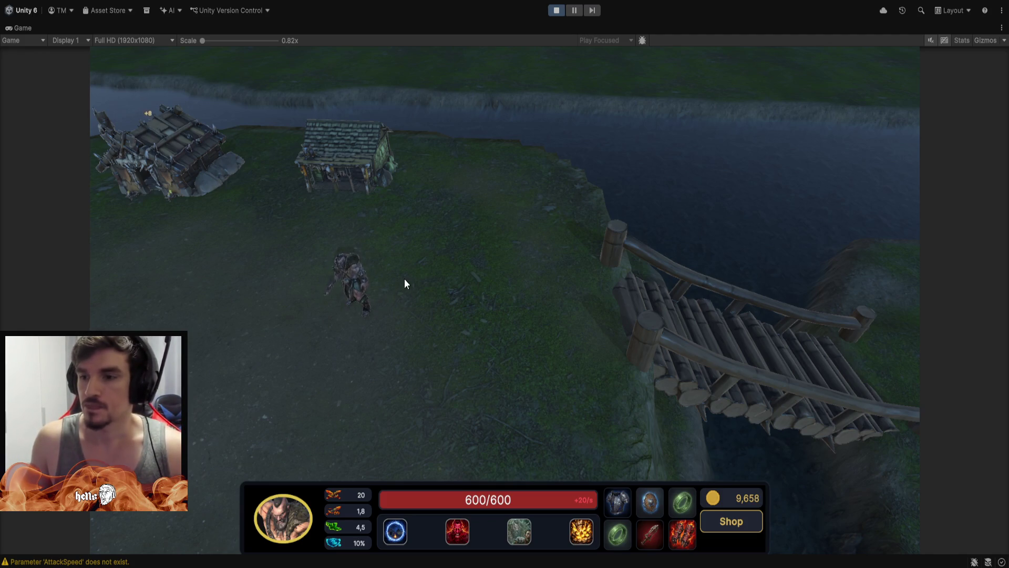
# Move the killer toward the cliff, left past the house, then down the field.
pyautogui.rightClick(424, 269)
pyautogui.rightClick(515, 220)
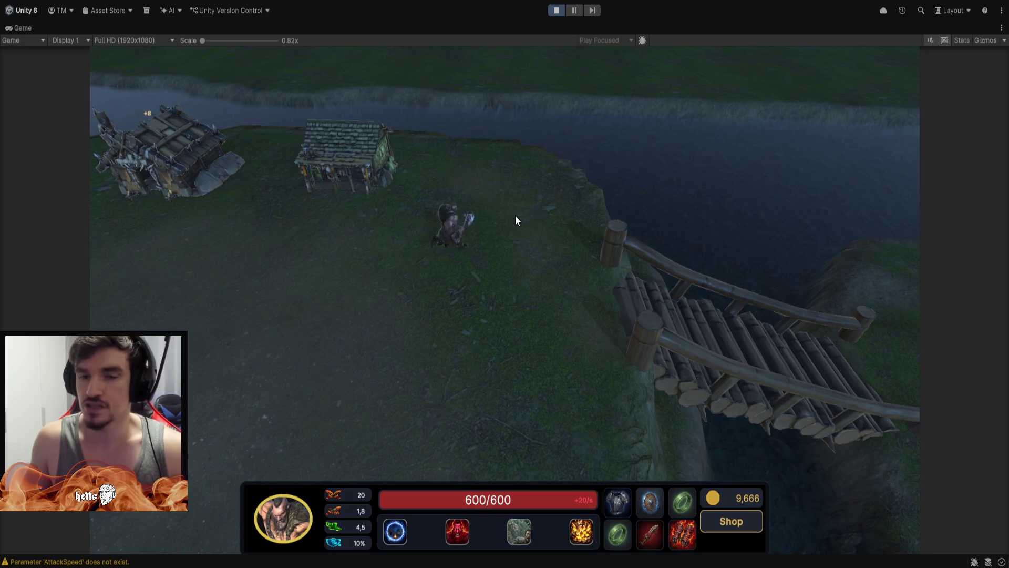
pyautogui.rightClick(475, 154)
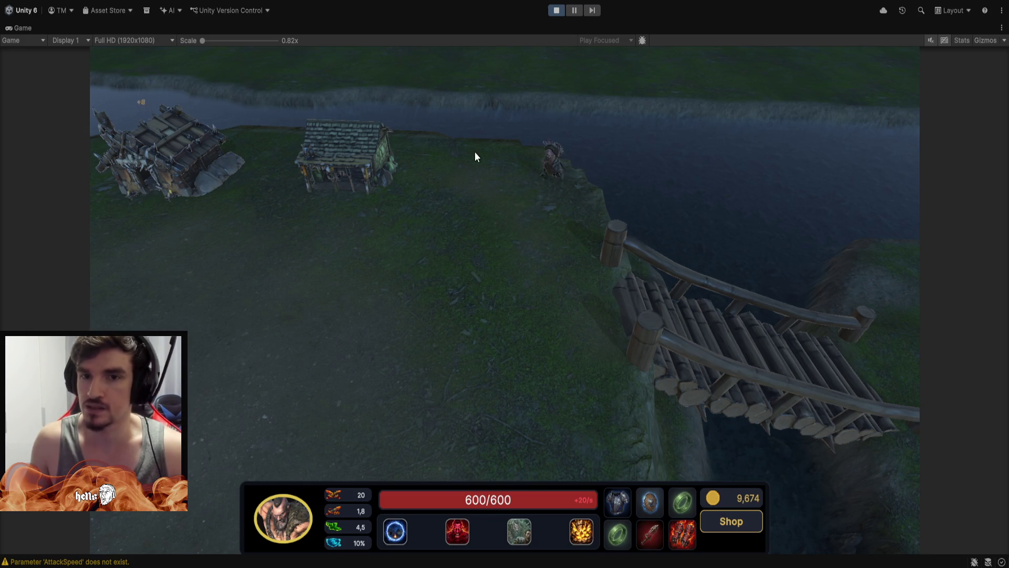
pyautogui.rightClick(444, 155)
pyautogui.rightClick(464, 243)
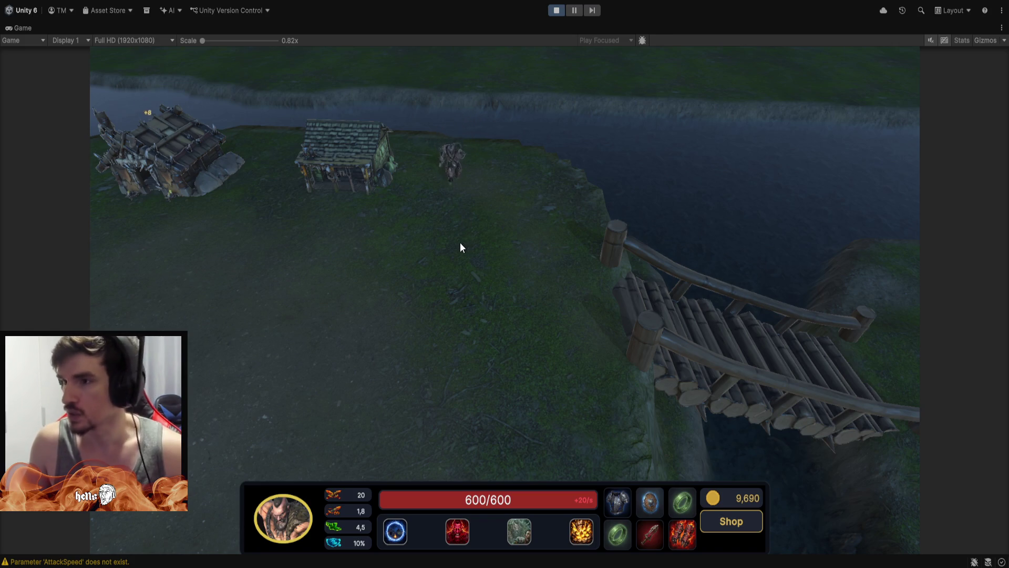
pyautogui.rightClick(481, 302)
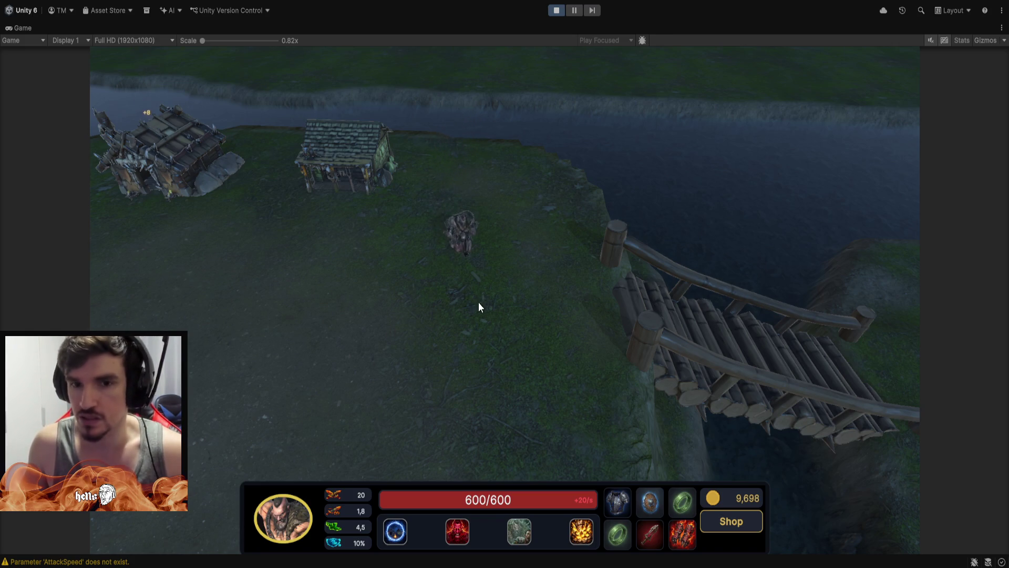
pyautogui.rightClick(464, 229)
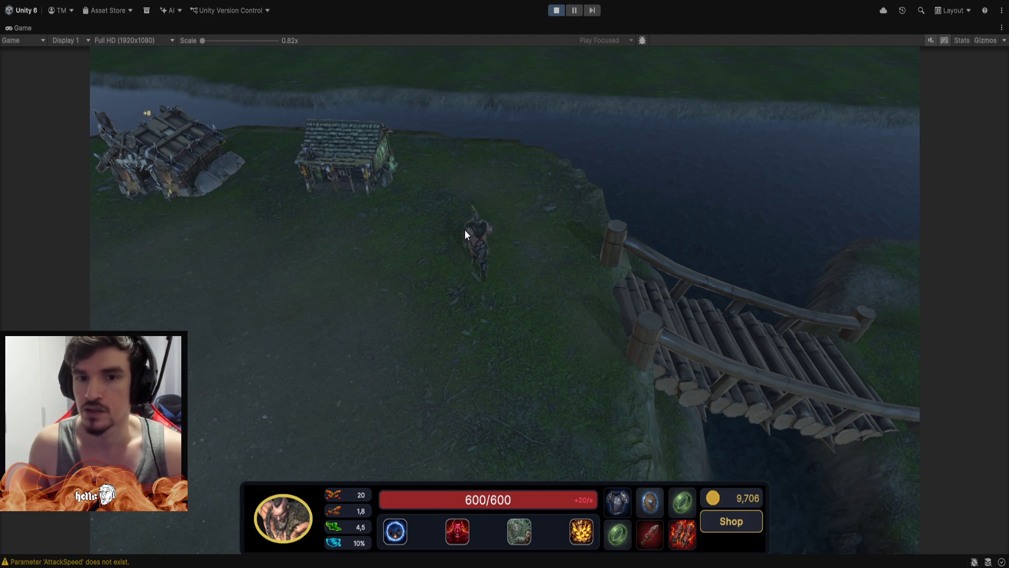
pyautogui.rightClick(527, 194)
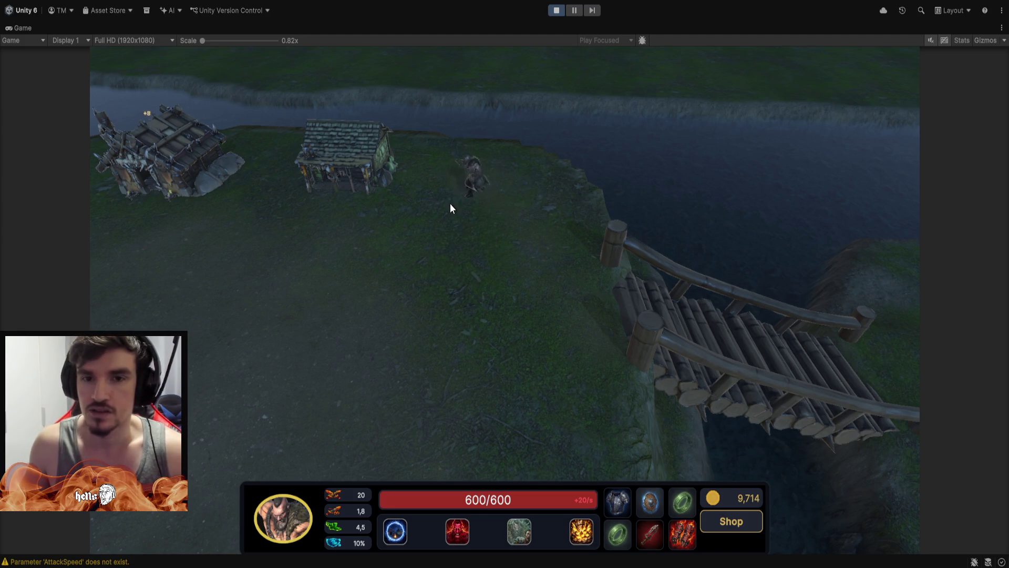
pyautogui.rightClick(470, 282)
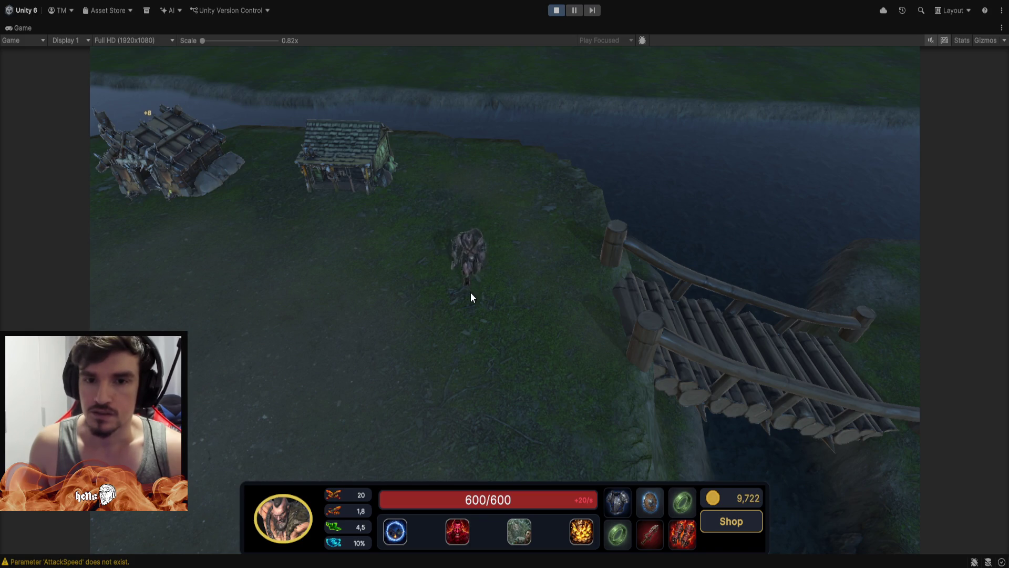
# Walk the killer back and forth across the grass to the bridge end.
pyautogui.rightClick(431, 318)
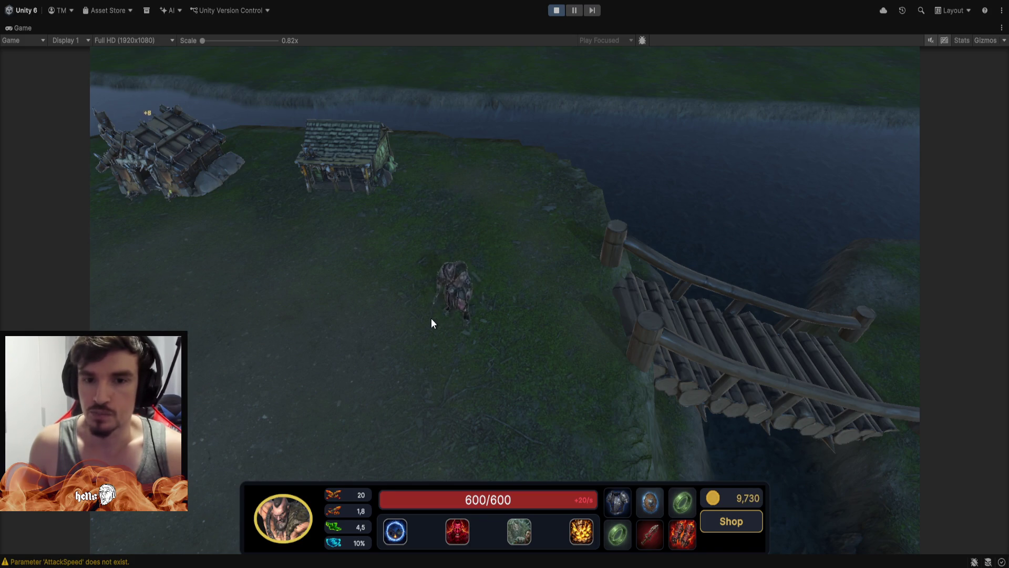
pyautogui.rightClick(477, 226)
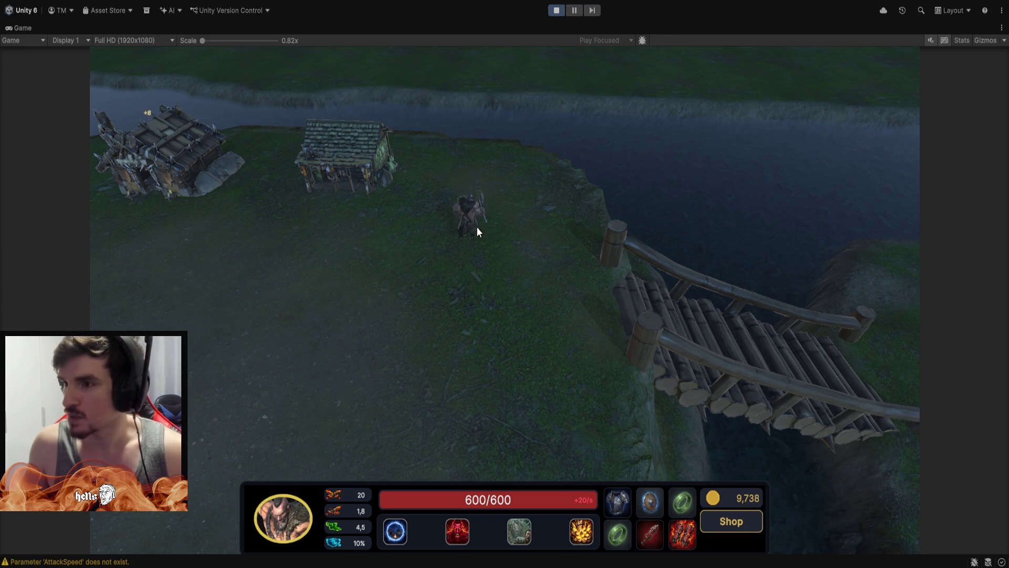
pyautogui.rightClick(426, 272)
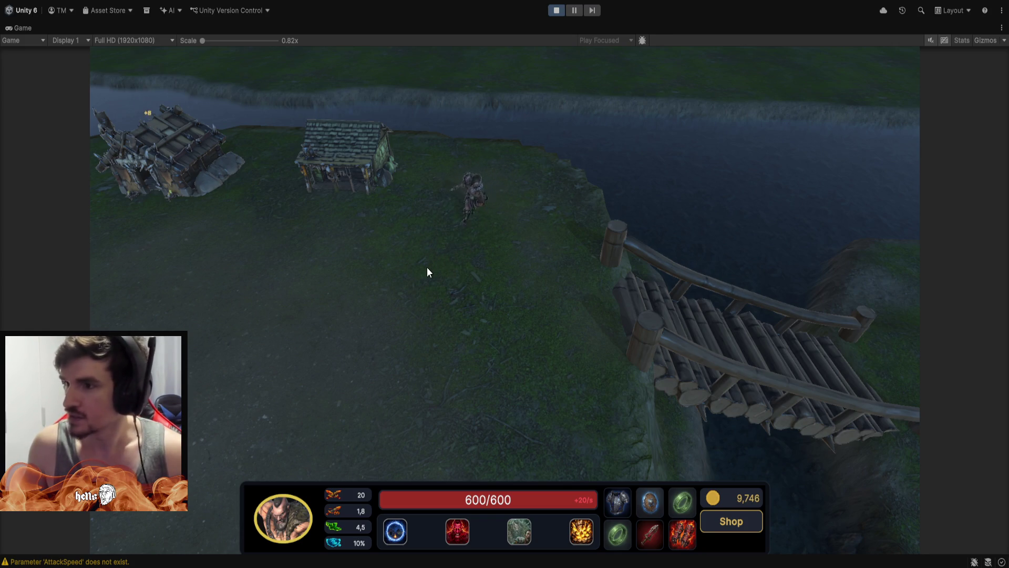
pyautogui.rightClick(467, 263)
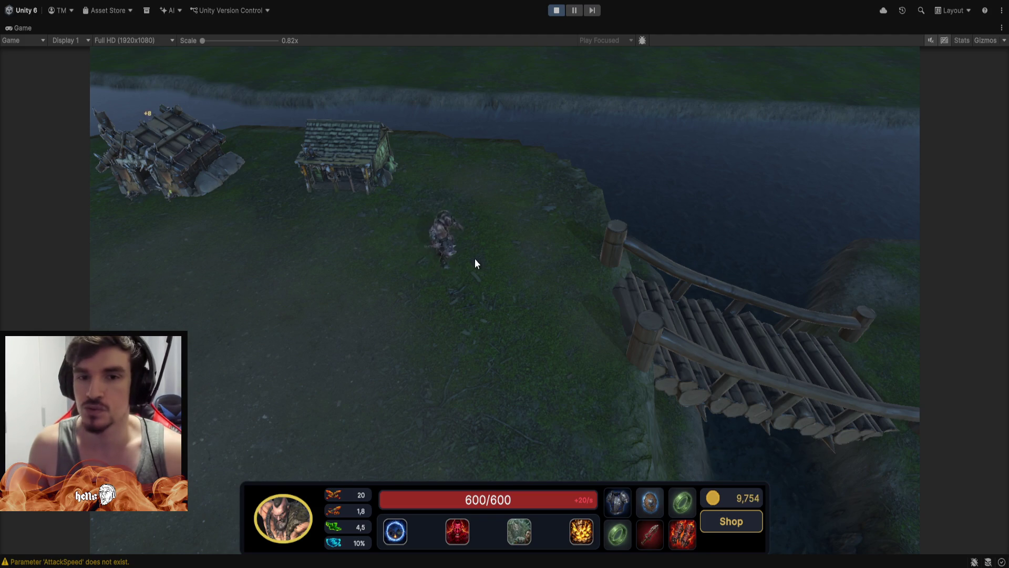
pyautogui.rightClick(464, 277)
pyautogui.rightClick(458, 308)
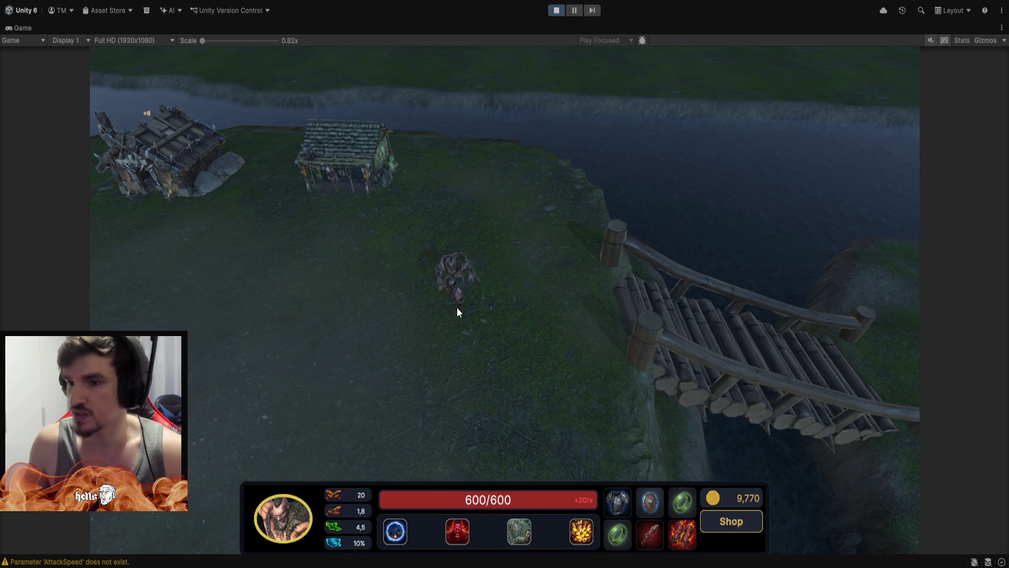
pyautogui.rightClick(521, 306)
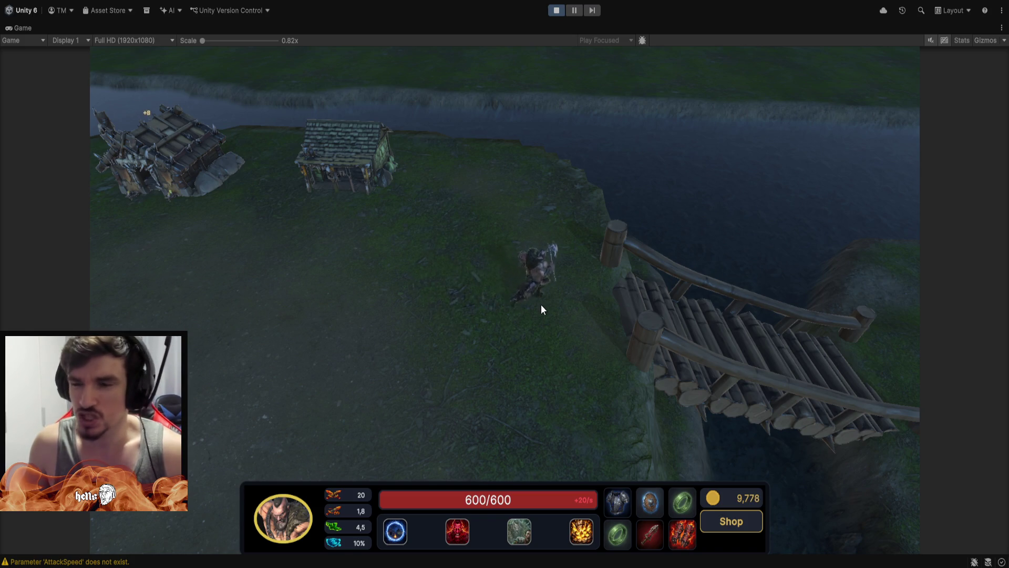
pyautogui.rightClick(566, 303)
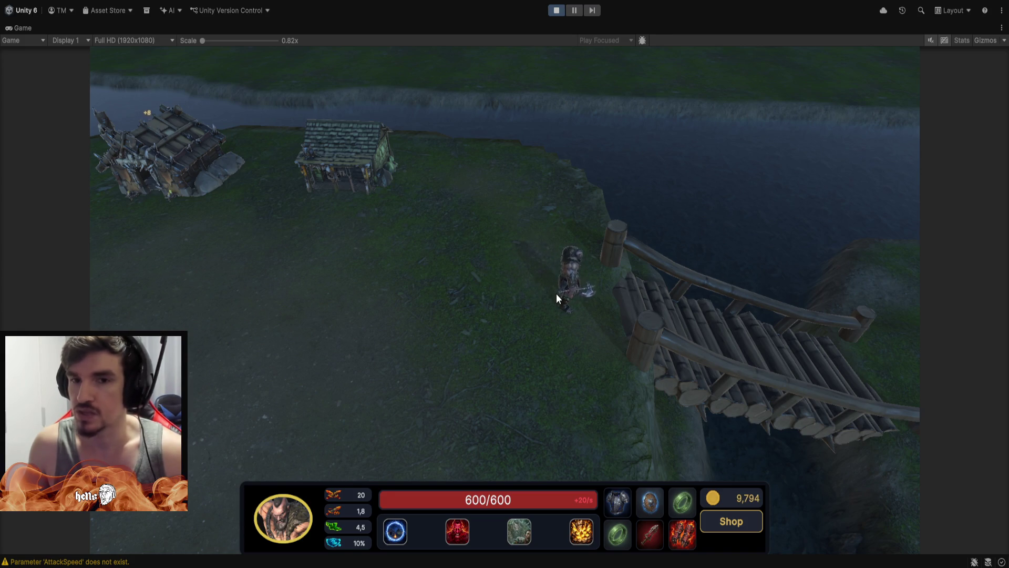
# Keep walking the killer up and down the clearing between the huts and the riverbank.
pyautogui.rightClick(503, 299)
pyautogui.rightClick(442, 297)
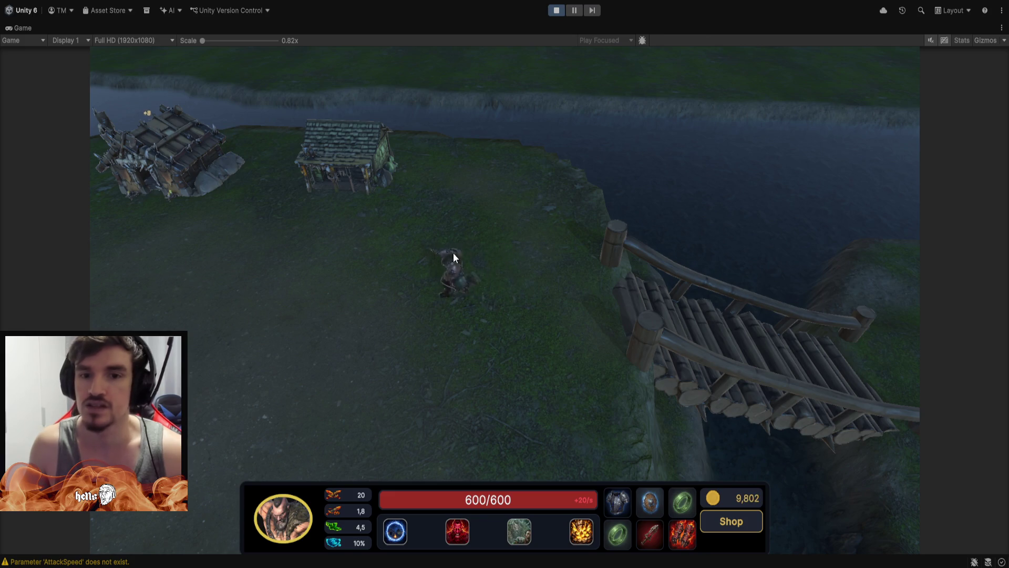
pyautogui.rightClick(466, 239)
pyautogui.rightClick(485, 207)
pyautogui.rightClick(490, 262)
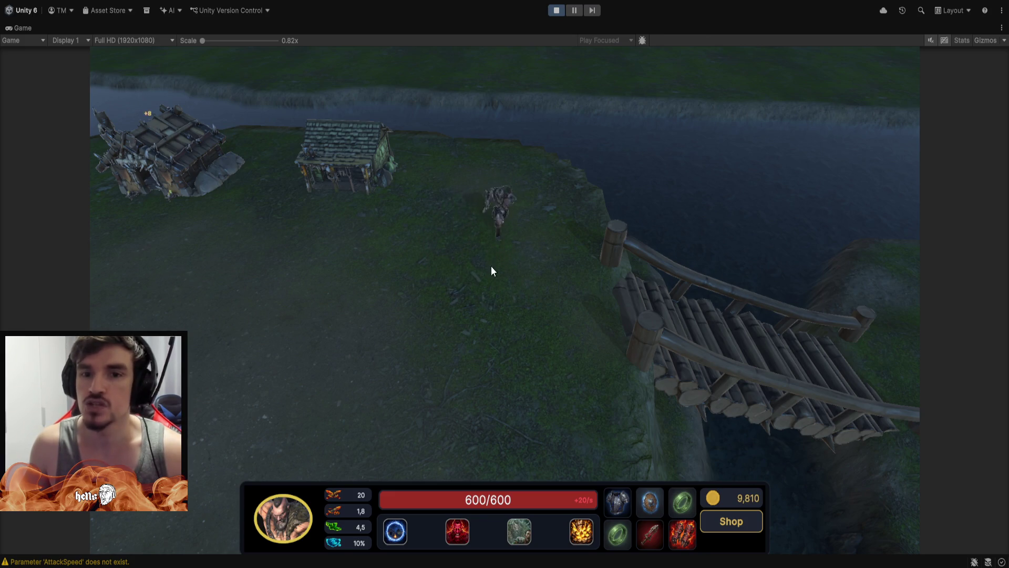
pyautogui.rightClick(494, 325)
pyautogui.rightClick(460, 296)
pyautogui.rightClick(503, 274)
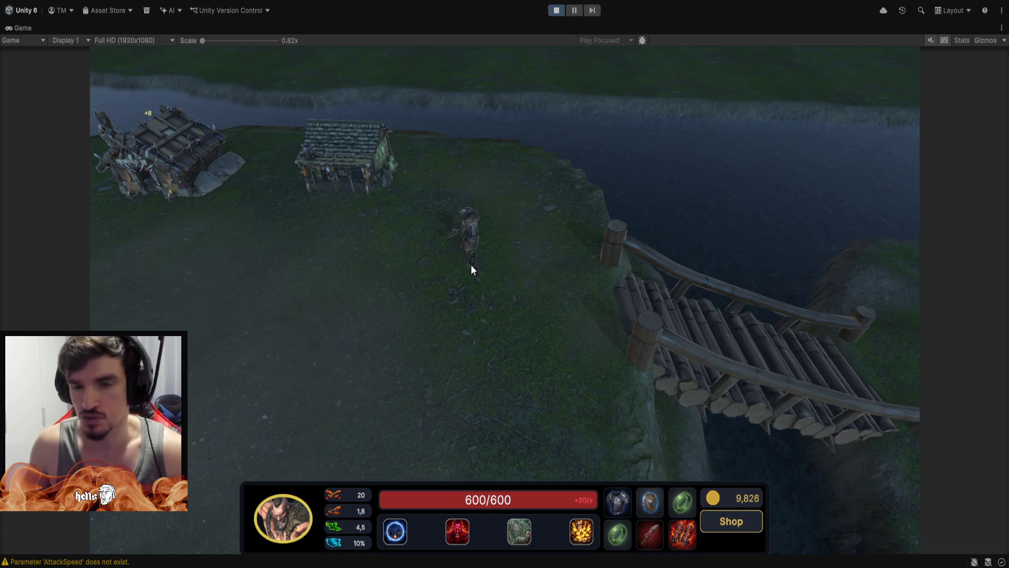
pyautogui.rightClick(470, 271)
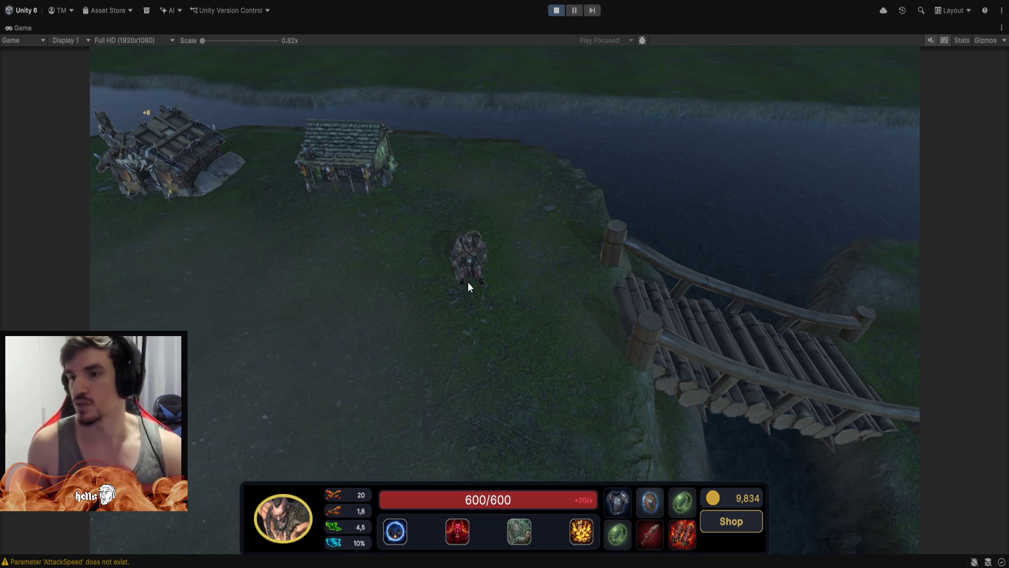
pyautogui.rightClick(485, 308)
pyautogui.rightClick(509, 233)
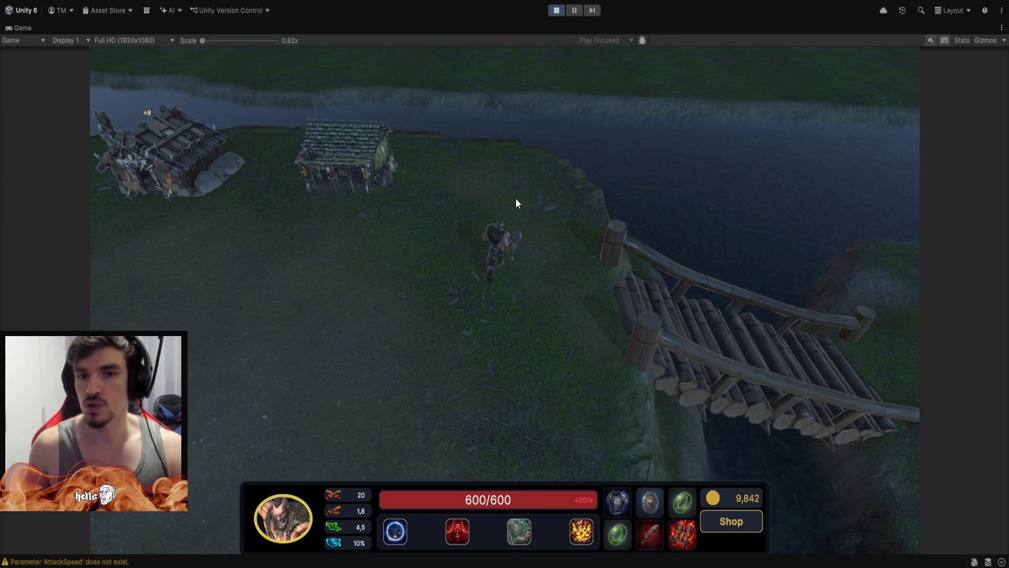
pyautogui.rightClick(511, 275)
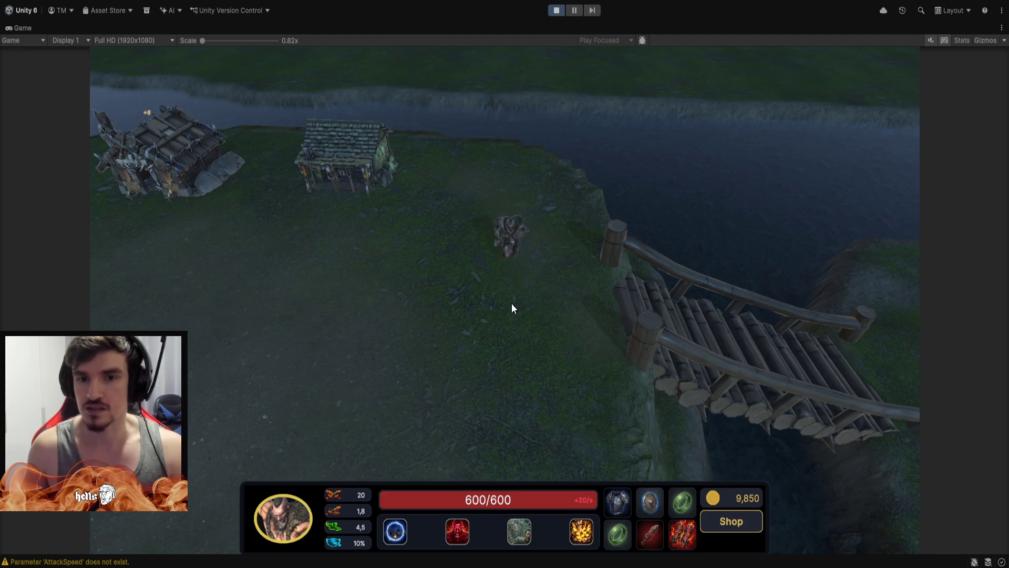
# Zoom the view and walk the hero up and down the clearing near the huts.
pyautogui.scroll(3, 497, 331)
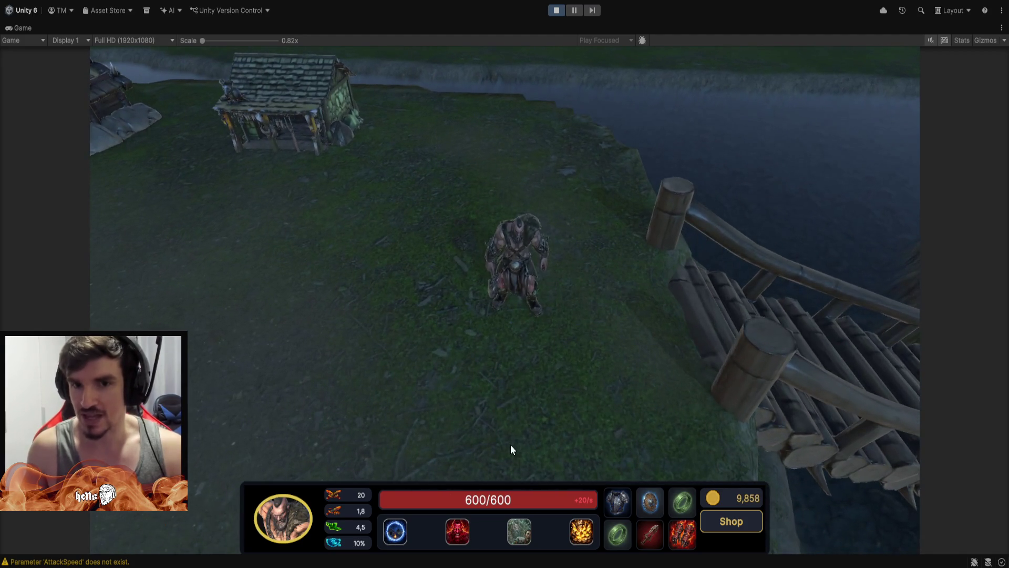
pyautogui.scroll(-2, 500, 218)
pyautogui.scroll(-2, 502, 318)
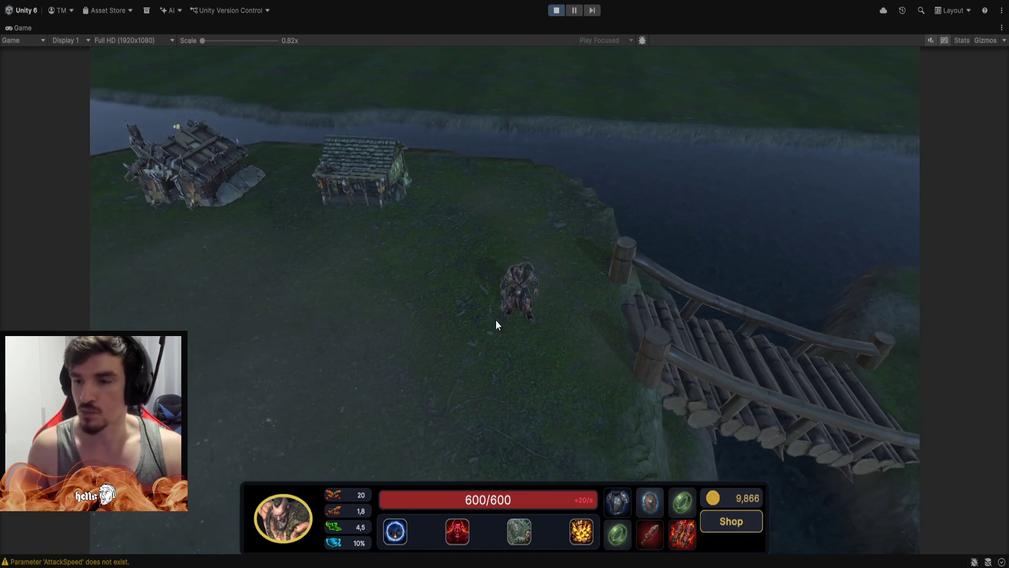
pyautogui.rightClick(503, 262)
pyautogui.rightClick(513, 200)
pyautogui.rightClick(523, 268)
pyautogui.rightClick(472, 327)
pyautogui.rightClick(386, 369)
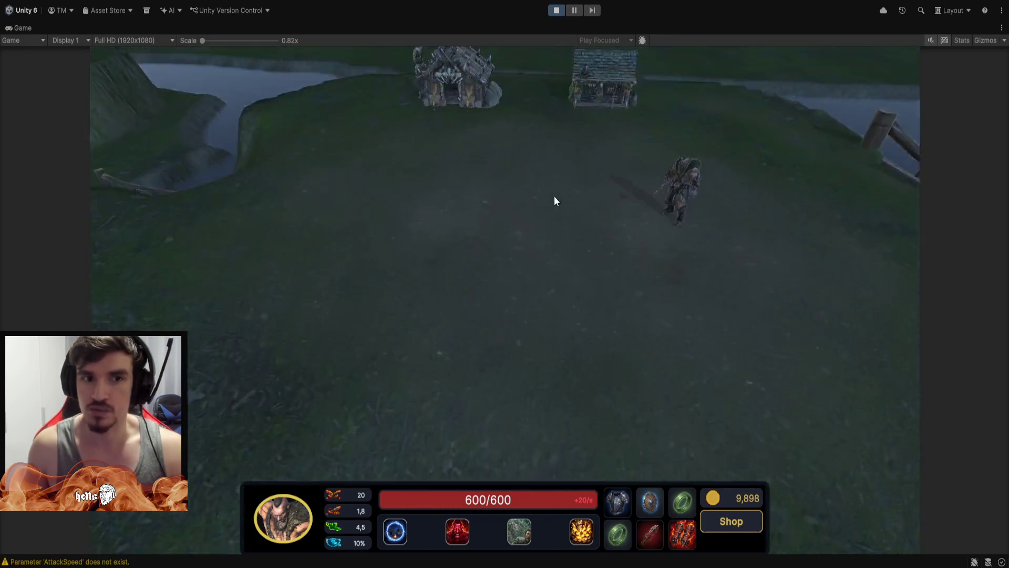
pyautogui.rightClick(561, 311)
# Box-select the two huts with the hero, then reselect only the hero with F1.
pyautogui.click(561, 307)
pyautogui.moveTo(781, 400); pyautogui.dragTo(371, 66)
pyautogui.moveTo(289, 419)
pyautogui.mouseDown()
pyautogui.moveTo(763, 66)
pyautogui.moveTo(750, 61)
pyautogui.moveTo(359, 335)
pyautogui.moveTo(312, 387)
pyautogui.moveTo(741, 131)
pyautogui.moveTo(715, 71)
pyautogui.moveTo(739, 72)
pyautogui.mouseUp()
pyautogui.moveTo(759, 74)
pyautogui.mouseDown()
pyautogui.moveTo(497, 225)
pyautogui.moveTo(250, 390)
pyautogui.mouseUp()
pyautogui.moveTo(741, 99); pyautogui.dragTo(725, 115)
pyautogui.moveTo(251, 418)
pyautogui.mouseDown()
pyautogui.moveTo(662, 163)
pyautogui.moveTo(652, 168)
pyautogui.mouseUp()
pyautogui.click(560, 284)
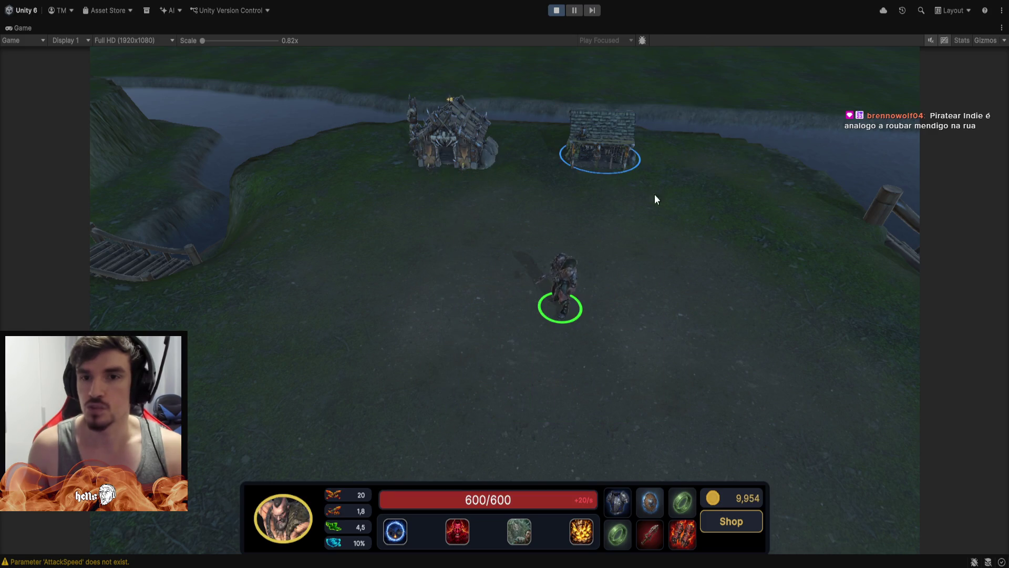
pyautogui.moveTo(400, 326); pyautogui.dragTo(704, 129)
pyautogui.press('F1')
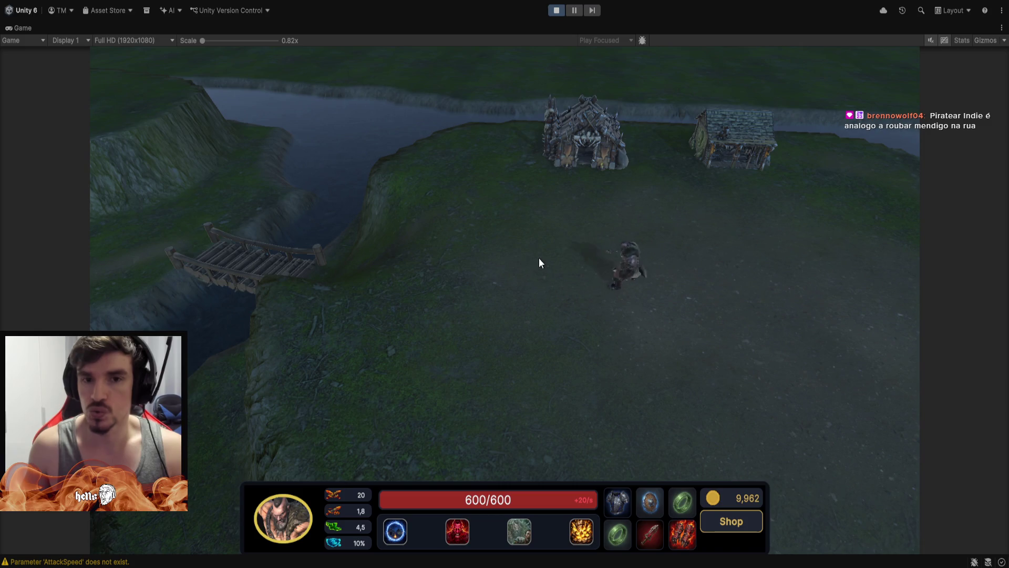
# Walk the hero toward the small bridge, down-right, then up-right toward the huts.
pyautogui.rightClick(539, 262)
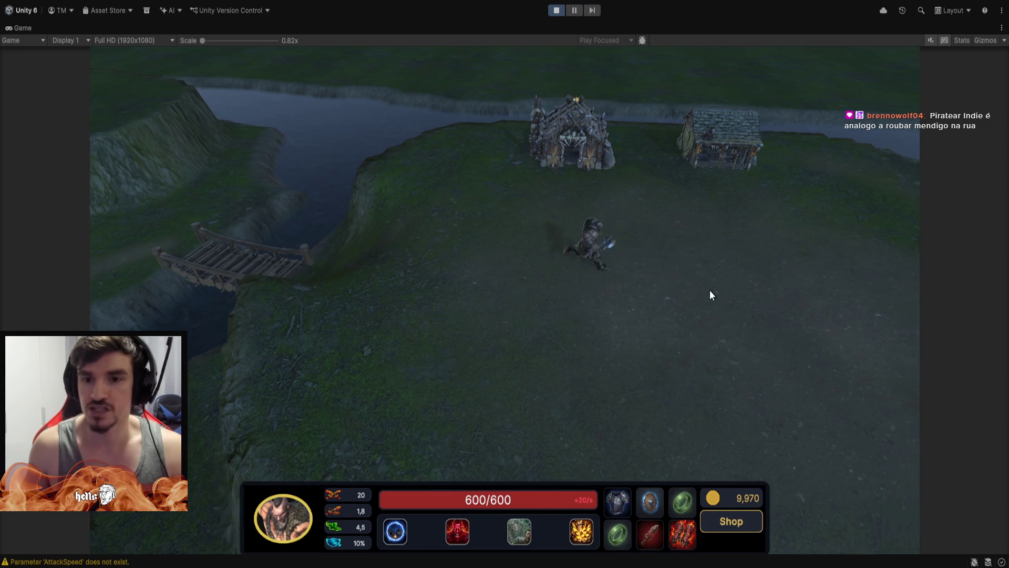
pyautogui.rightClick(598, 332)
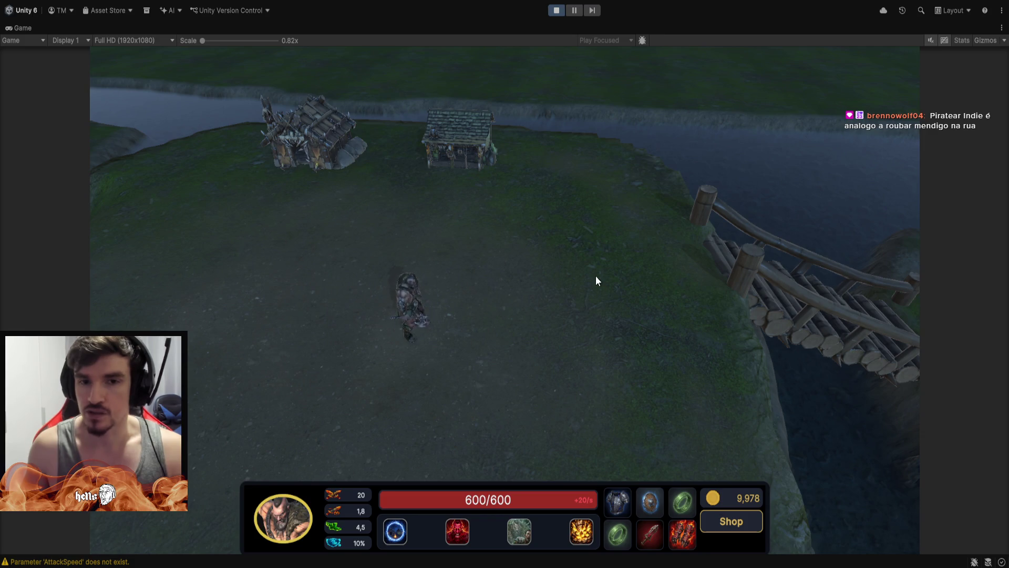
pyautogui.rightClick(594, 263)
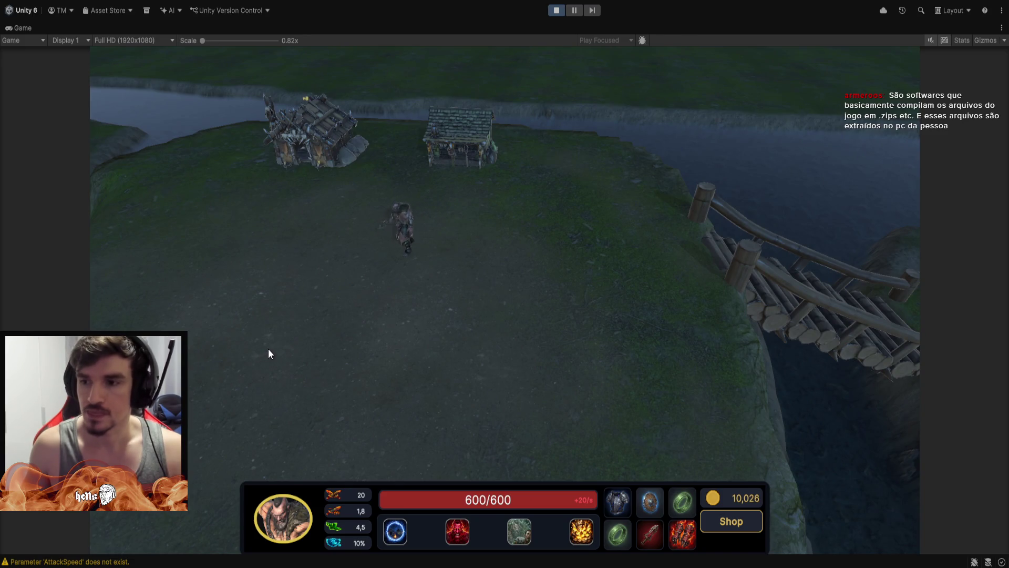
# Walk the hero around the clearing toward the stream and orbit the camera to face it.
pyautogui.rightClick(575, 293)
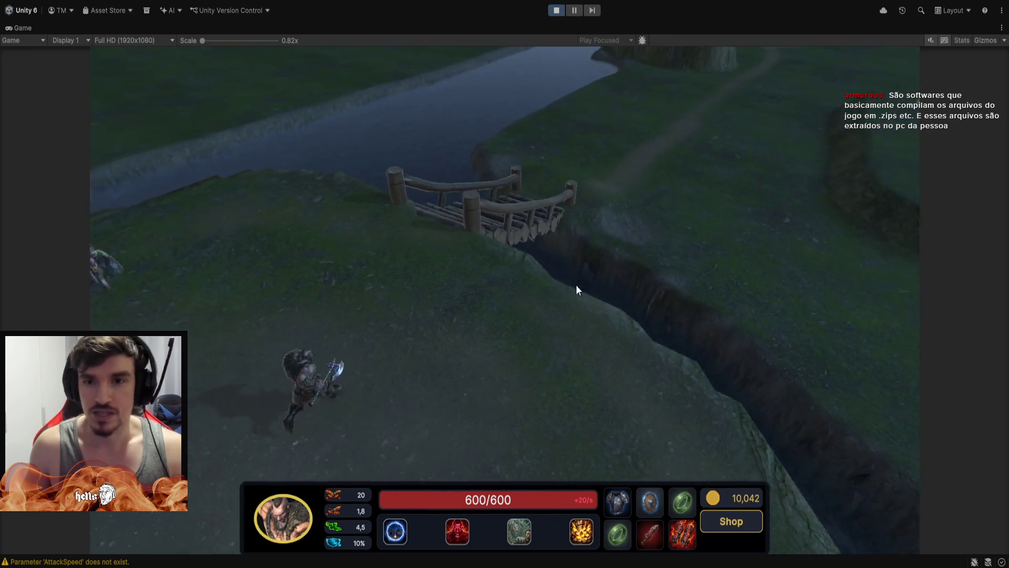
pyautogui.rightClick(642, 276)
pyautogui.rightClick(630, 372)
pyautogui.rightClick(562, 346)
pyautogui.rightClick(572, 291)
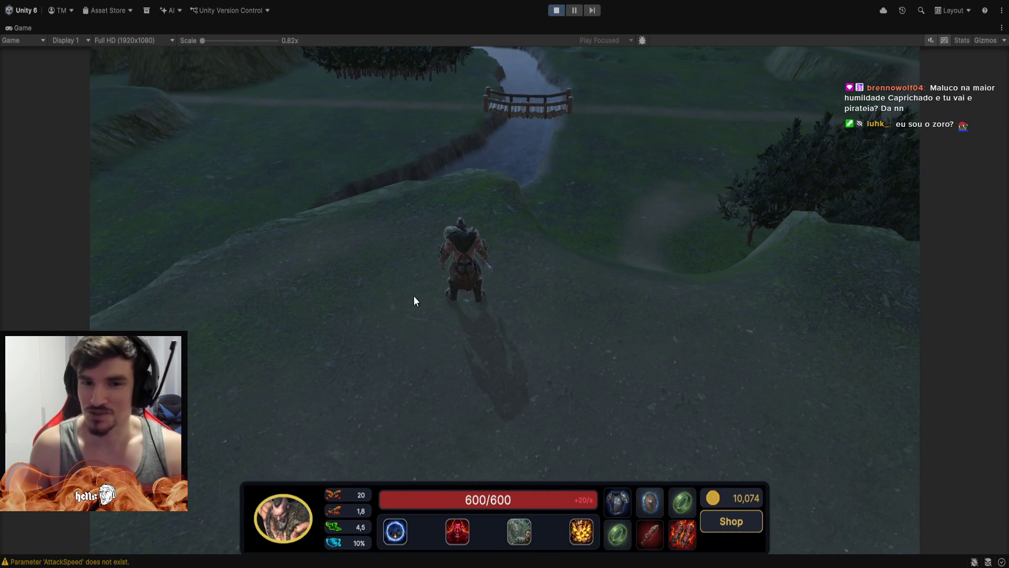
pyautogui.moveTo(617, 288)
pyautogui.mouseDown()
pyautogui.moveTo(470, 211)
pyautogui.moveTo(425, 202)
pyautogui.mouseUp()
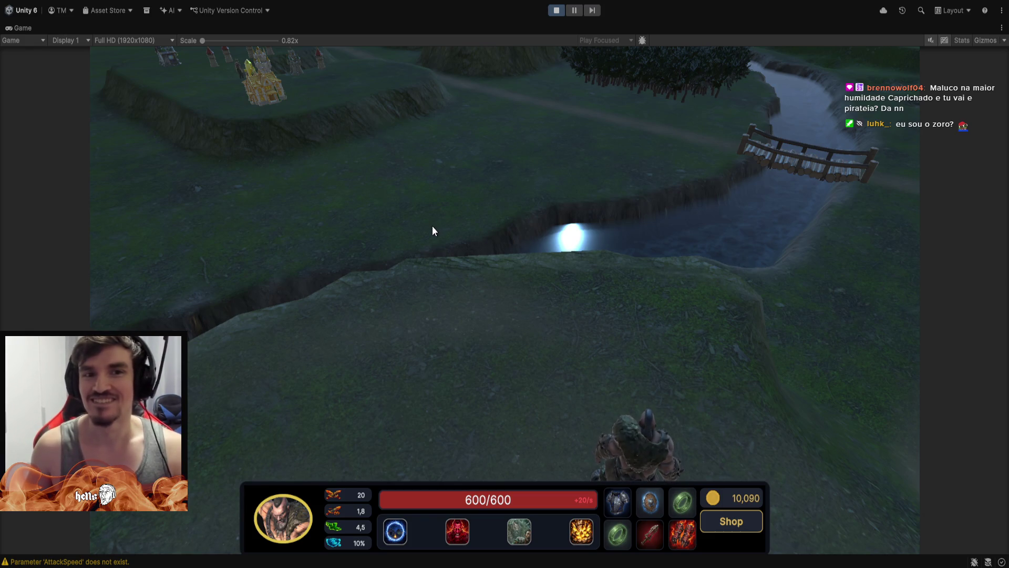
pyautogui.rightClick(519, 334)
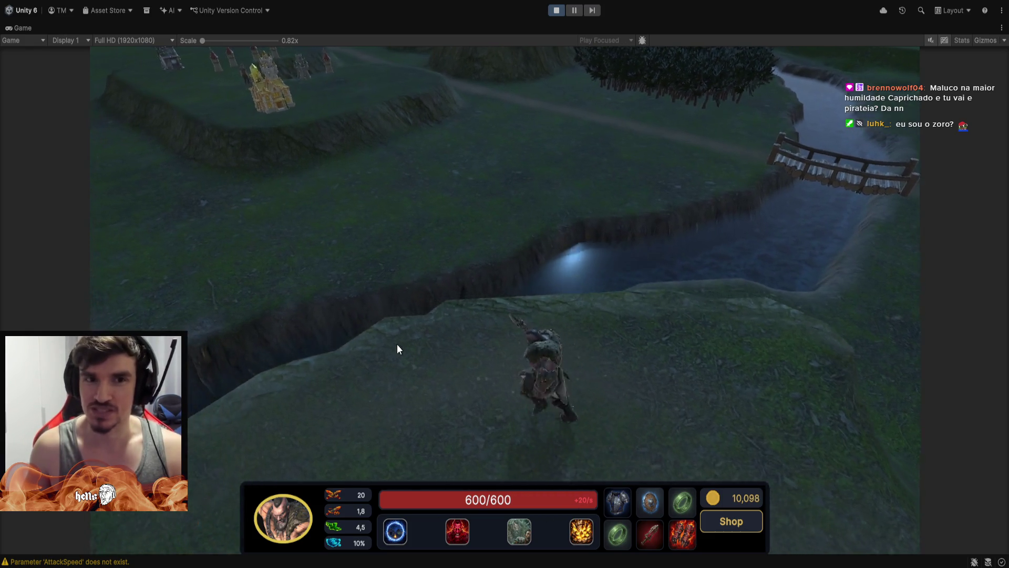
# Pan the game camera between the hero, huts and bridge, then stop Play mode.
pyautogui.press('w')
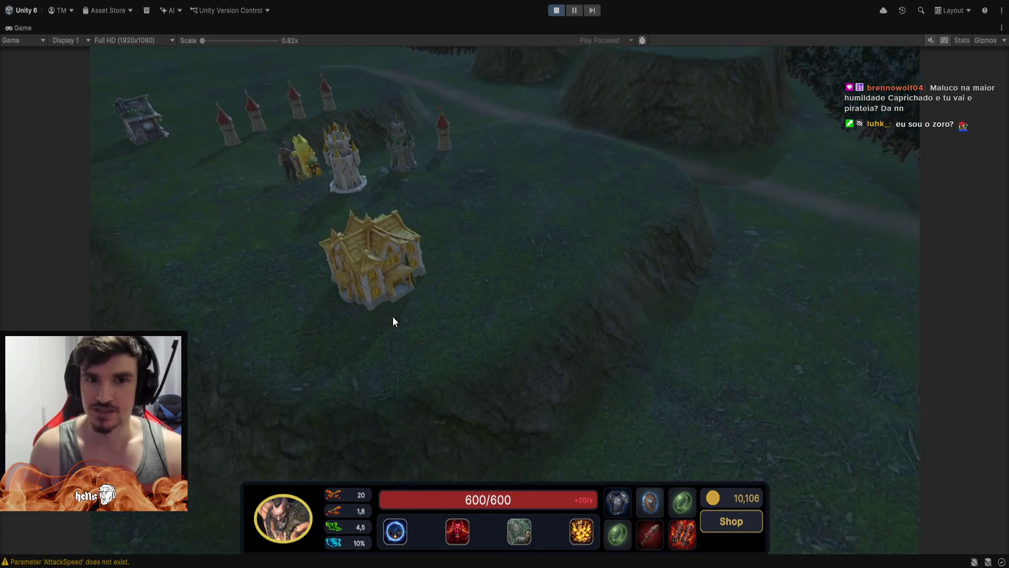
pyautogui.press('space')
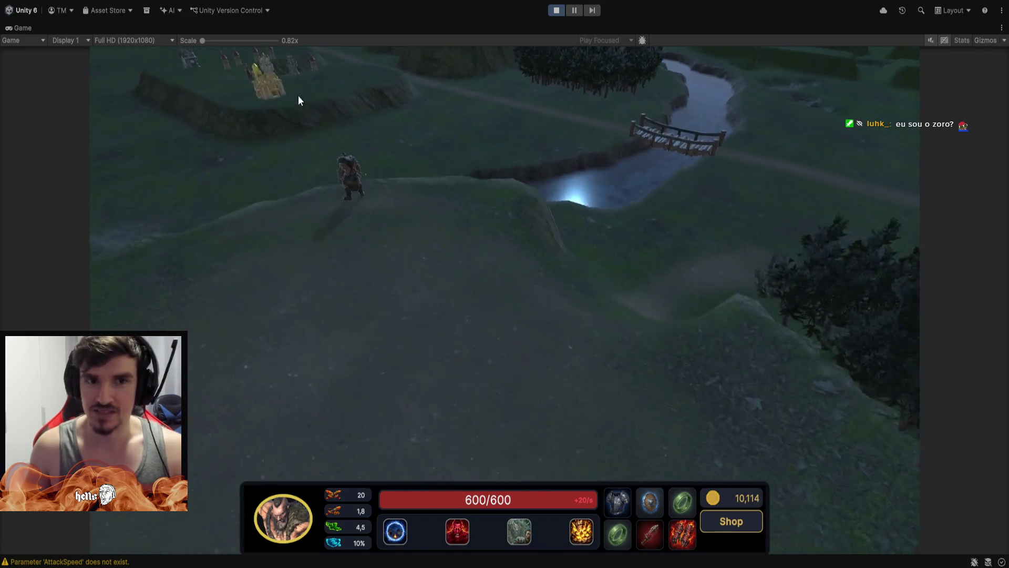
pyautogui.moveTo(216, 174)
pyautogui.mouseDown()
pyautogui.moveTo(446, 16)
pyautogui.moveTo(289, 209)
pyautogui.mouseUp()
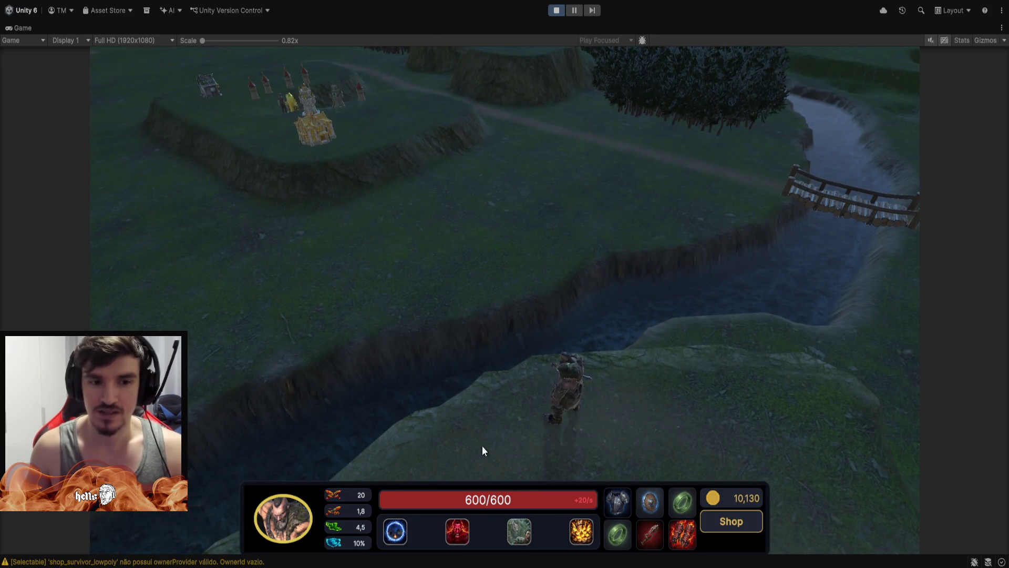
pyautogui.press('d')
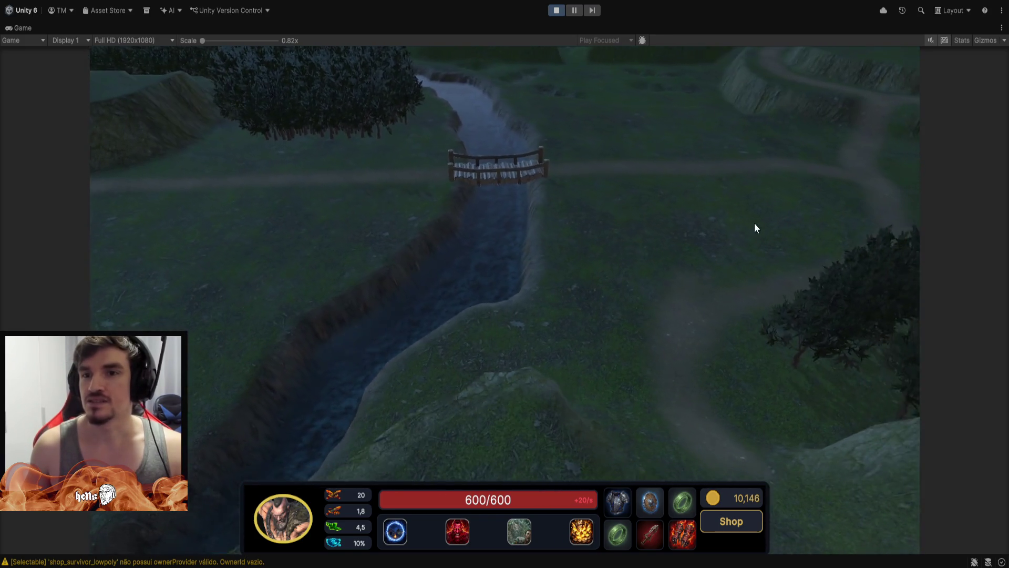
pyautogui.press('space')
pyautogui.press('d')
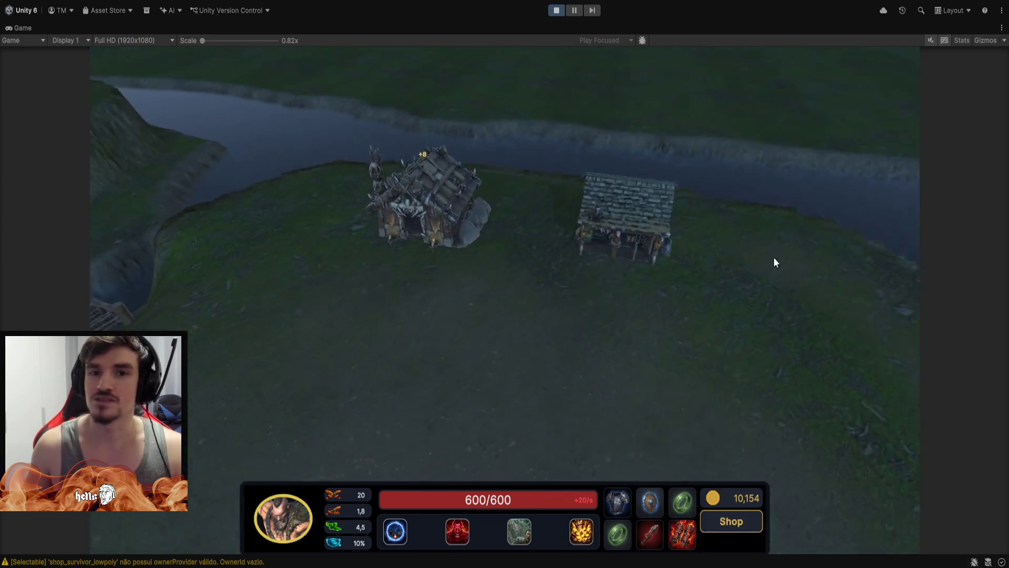
pyautogui.press('space')
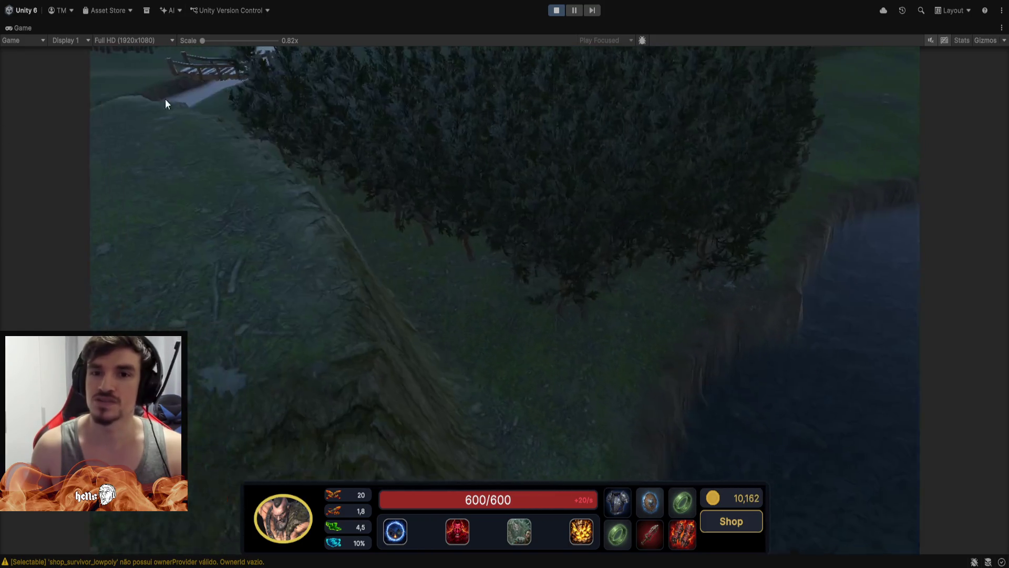
pyautogui.press('d')
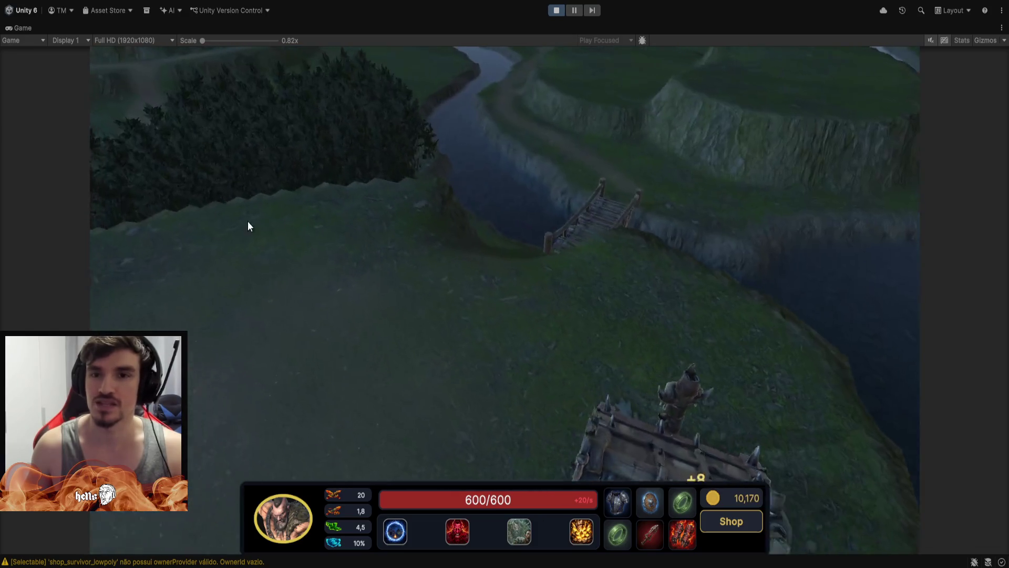
pyautogui.click(556, 11)
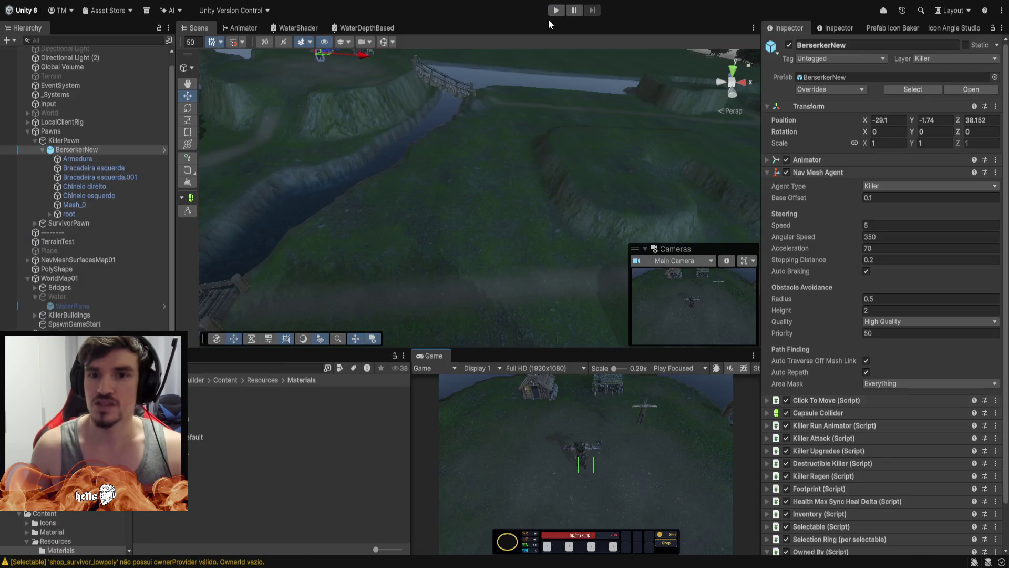
# Inspect KillerBuildings, WorldMap01 and TerrainTest in the Inspector, then orbit over the terrain.
pyautogui.moveTo(446, 229); pyautogui.dragTo(395, 41)
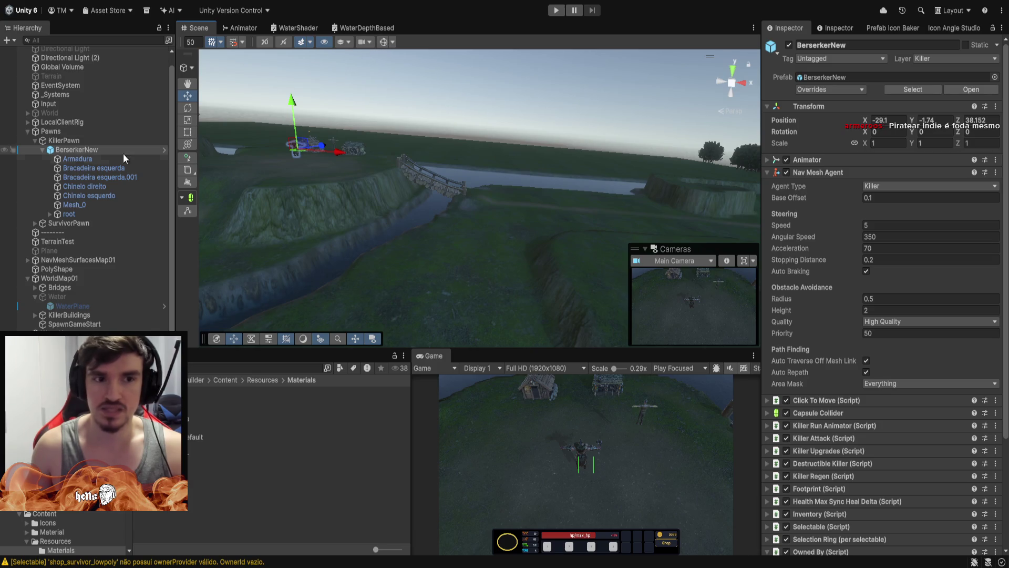
pyautogui.click(87, 314)
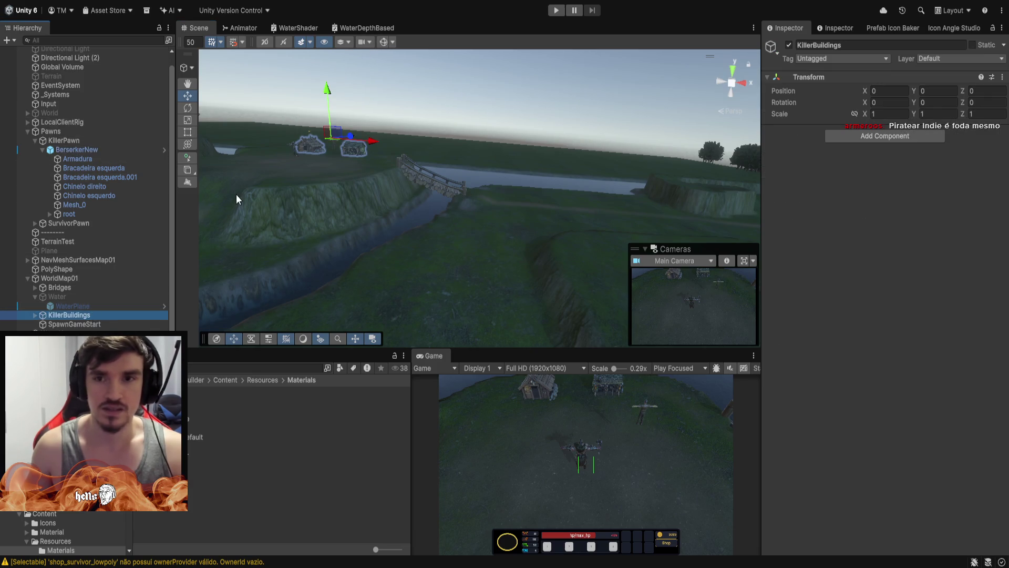
pyautogui.click(79, 278)
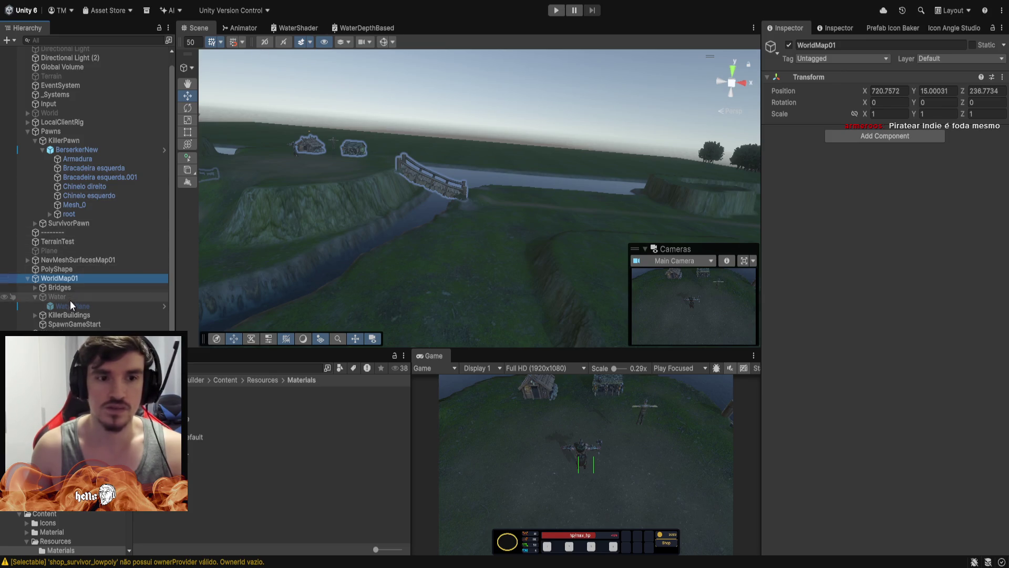
pyautogui.click(60, 241)
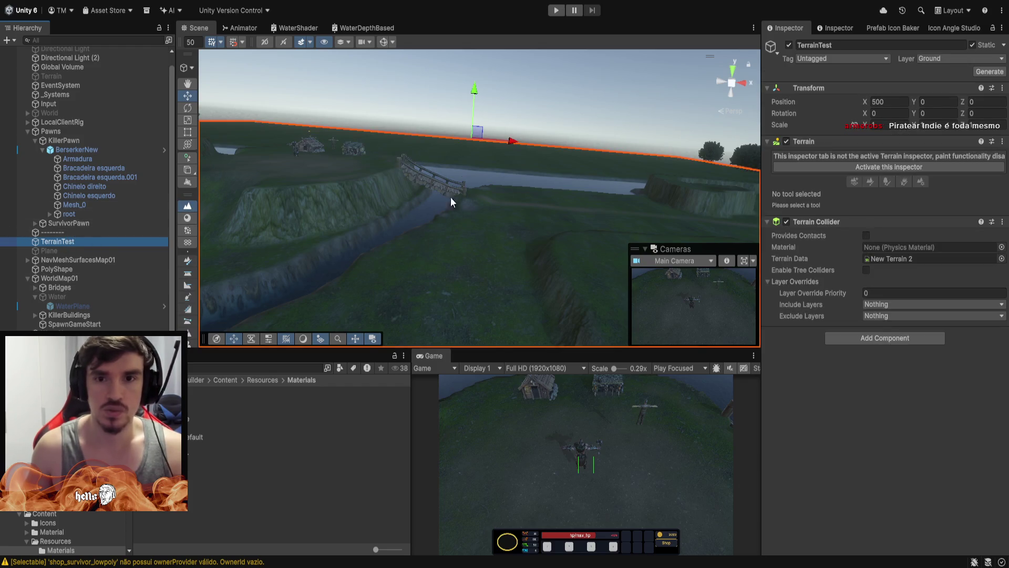
pyautogui.click(405, 41)
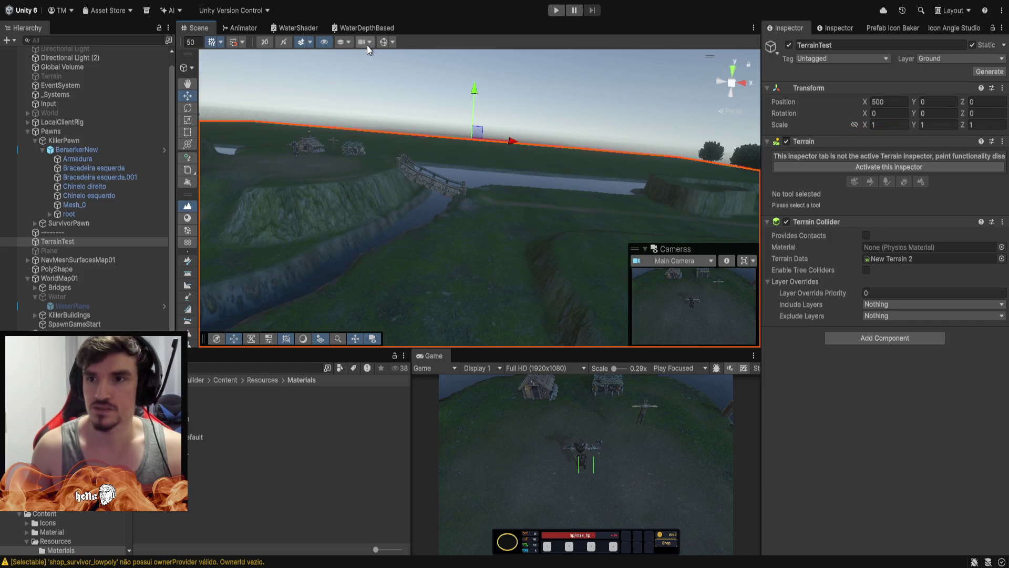
pyautogui.moveTo(369, 157)
pyautogui.mouseDown()
pyautogui.moveTo(360, 168)
pyautogui.moveTo(564, 152)
pyautogui.moveTo(524, 157)
pyautogui.moveTo(411, 258)
pyautogui.moveTo(480, 207)
pyautogui.moveTo(610, 167)
pyautogui.moveTo(623, 218)
pyautogui.moveTo(555, 166)
pyautogui.moveTo(446, 139)
pyautogui.moveTo(685, 213)
pyautogui.moveTo(553, 240)
pyautogui.moveTo(541, 229)
pyautogui.moveTo(346, 237)
pyautogui.moveTo(253, 226)
pyautogui.moveTo(390, 172)
pyautogui.mouseUp()
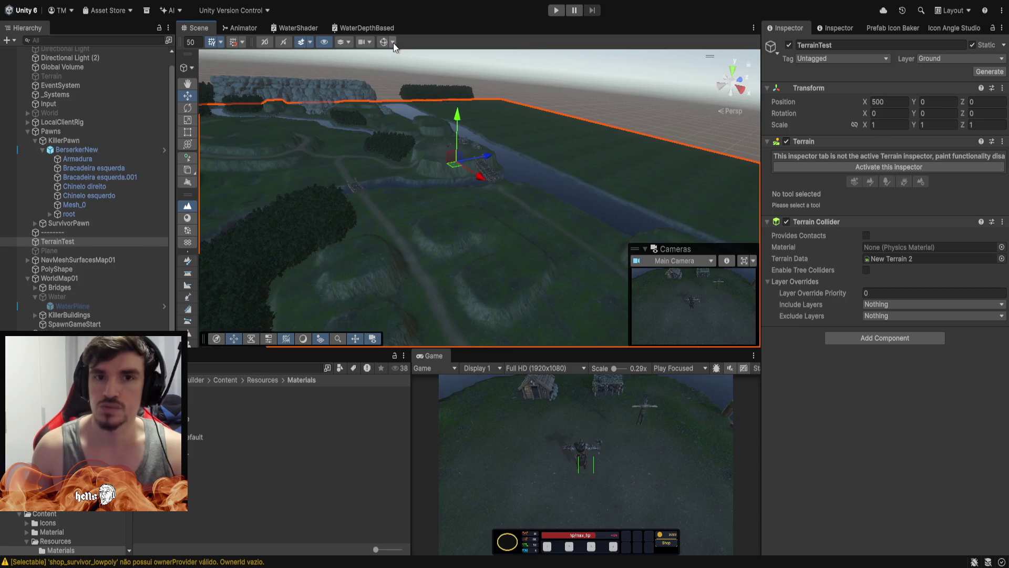
# Orbit the terrain, snap to the Bottom view, return to perspective, and orbit to an overhead view.
pyautogui.moveTo(504, 226)
pyautogui.mouseDown()
pyautogui.moveTo(728, 188)
pyautogui.moveTo(686, 97)
pyautogui.mouseUp()
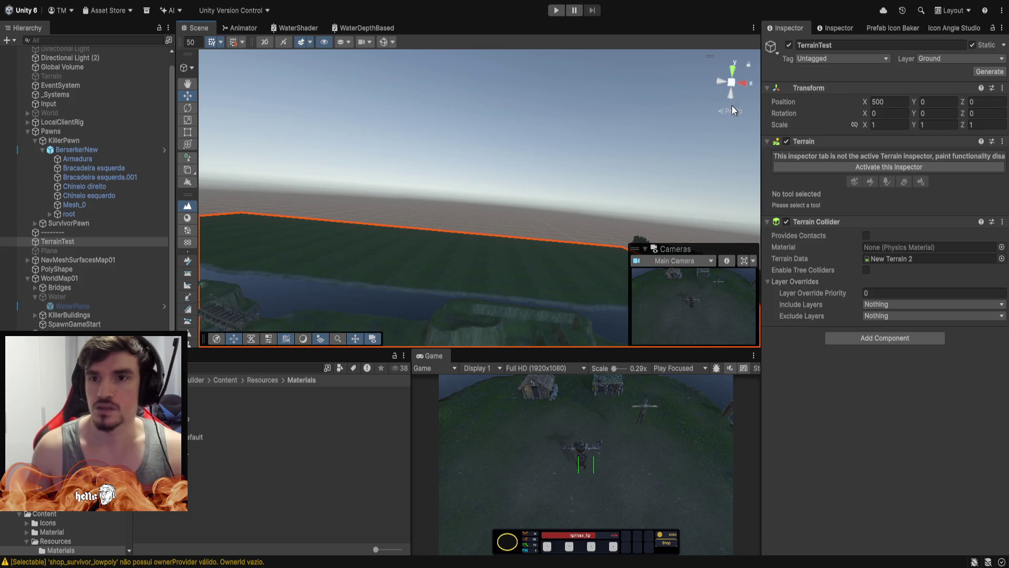
pyautogui.moveTo(735, 65); pyautogui.dragTo(631, 114)
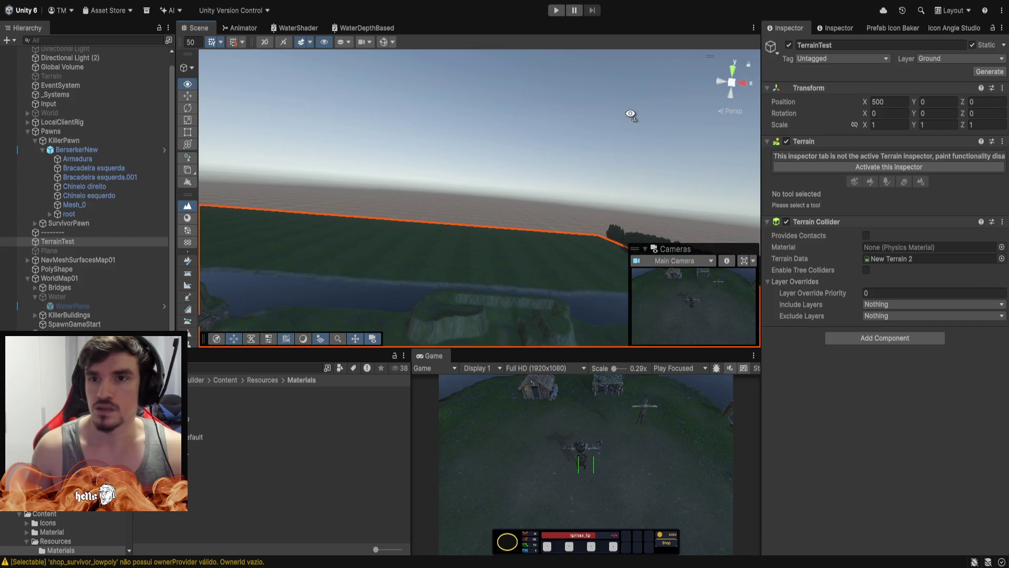
pyautogui.click(730, 94)
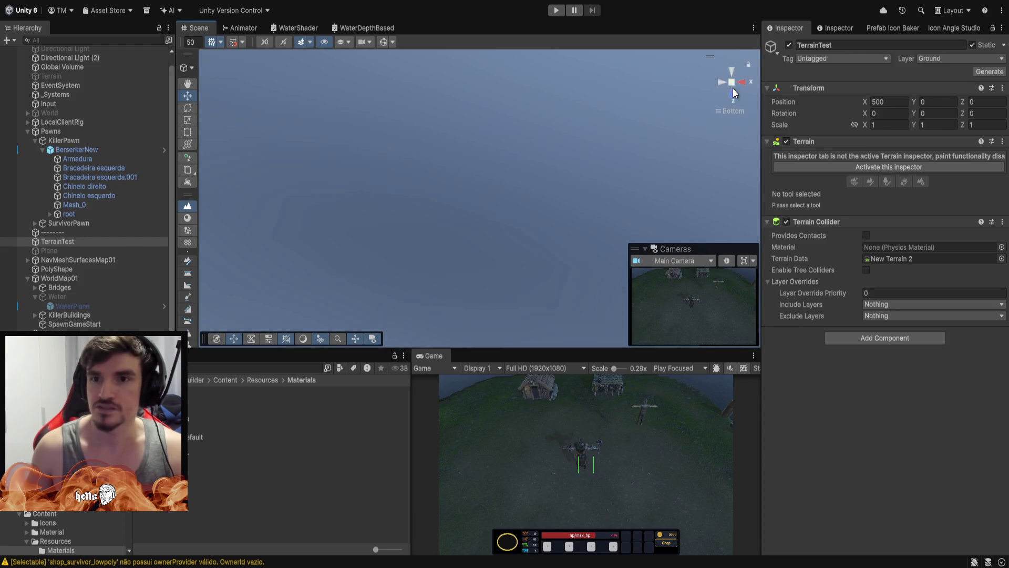
pyautogui.moveTo(731, 94)
pyautogui.mouseDown()
pyautogui.moveTo(562, 115)
pyautogui.moveTo(488, 229)
pyautogui.moveTo(481, 281)
pyautogui.moveTo(458, 164)
pyautogui.moveTo(351, 135)
pyautogui.moveTo(540, 37)
pyautogui.moveTo(428, 94)
pyautogui.mouseUp()
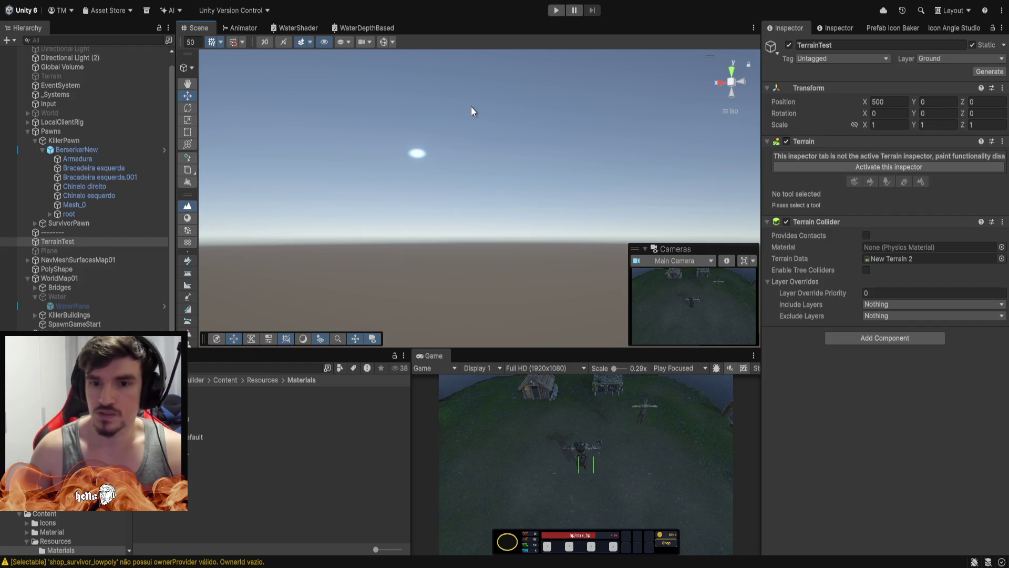
pyautogui.click(733, 82)
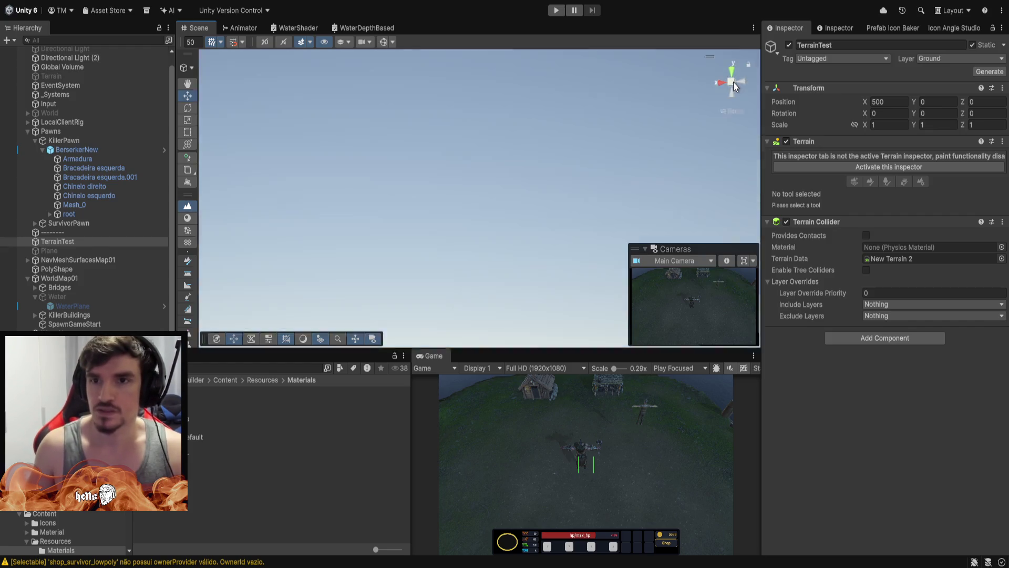
pyautogui.moveTo(621, 122)
pyautogui.mouseDown()
pyautogui.moveTo(521, 286)
pyautogui.moveTo(635, 341)
pyautogui.moveTo(565, 246)
pyautogui.moveTo(415, 226)
pyautogui.mouseUp()
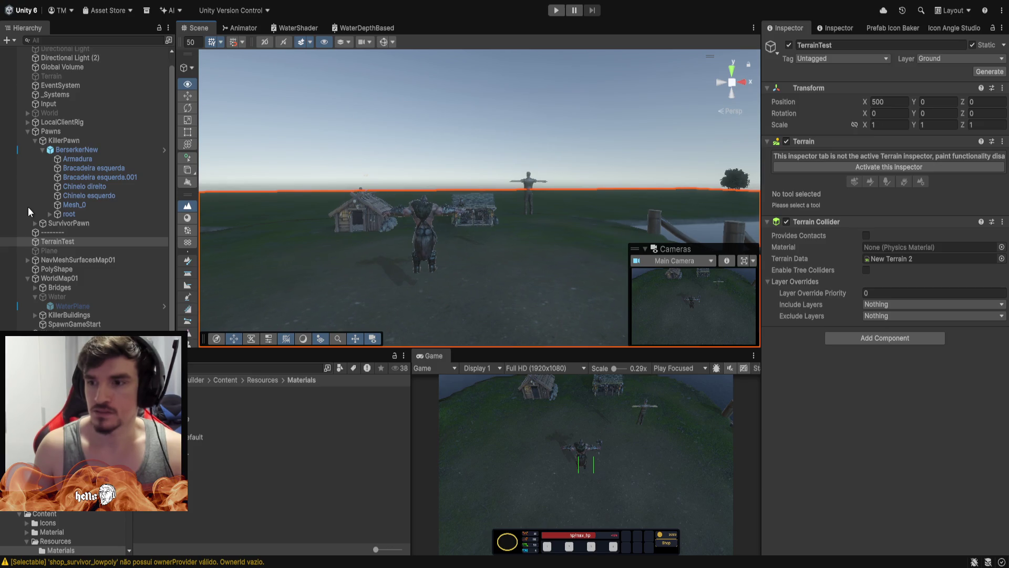
# Orbit low along the river to a wide view of the bridge and hills.
pyautogui.moveTo(207, 247); pyautogui.dragTo(340, 267)
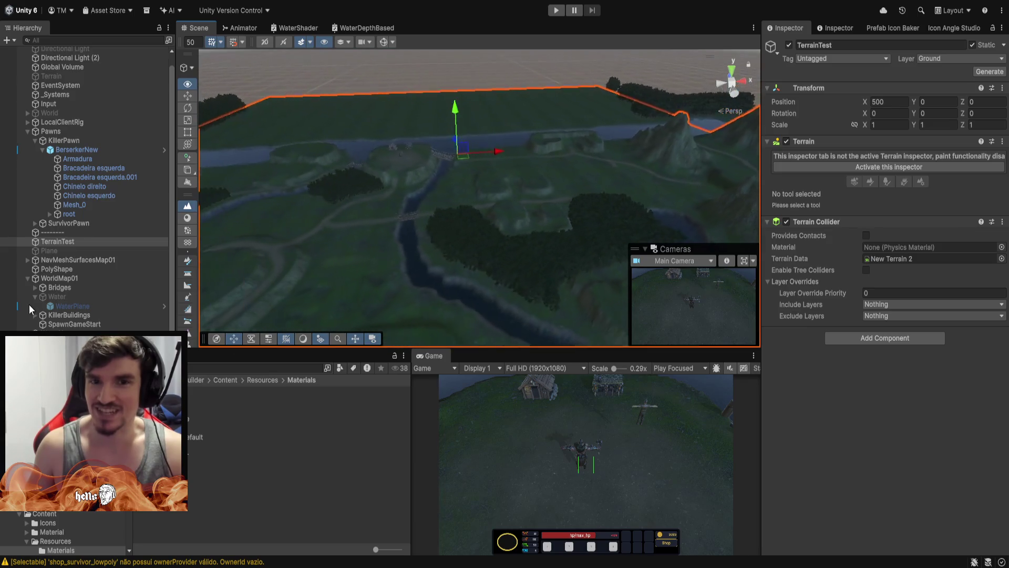
pyautogui.moveTo(231, 286)
pyautogui.mouseDown()
pyautogui.moveTo(237, 275)
pyautogui.moveTo(423, 318)
pyautogui.mouseUp()
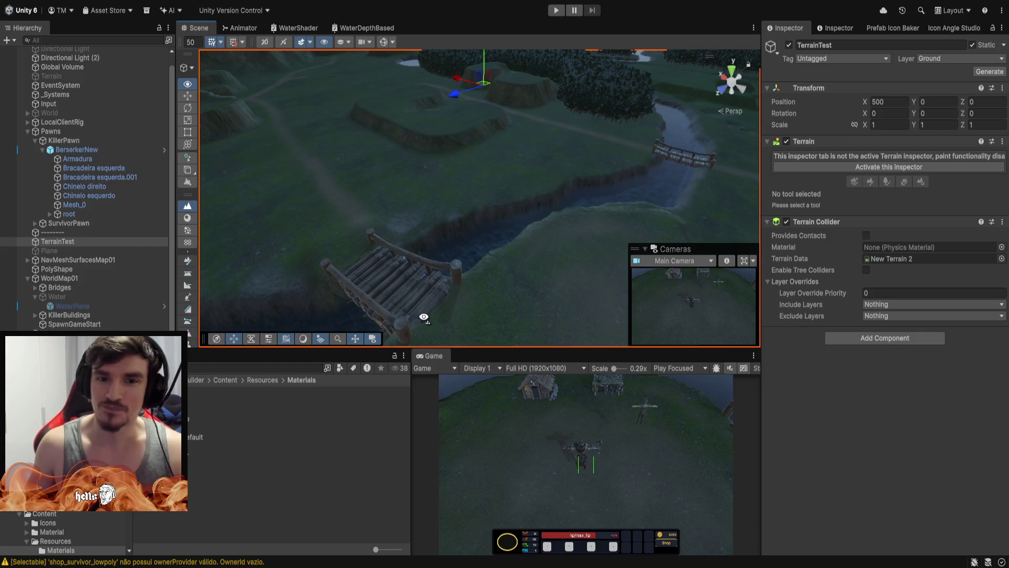
pyautogui.moveTo(422, 316); pyautogui.dragTo(199, 310)
pyautogui.moveTo(131, 300)
pyautogui.mouseDown()
pyautogui.moveTo(54, 289)
pyautogui.moveTo(47, 253)
pyautogui.moveTo(37, 258)
pyautogui.moveTo(929, 267)
pyautogui.moveTo(771, 276)
pyautogui.moveTo(815, 289)
pyautogui.mouseUp()
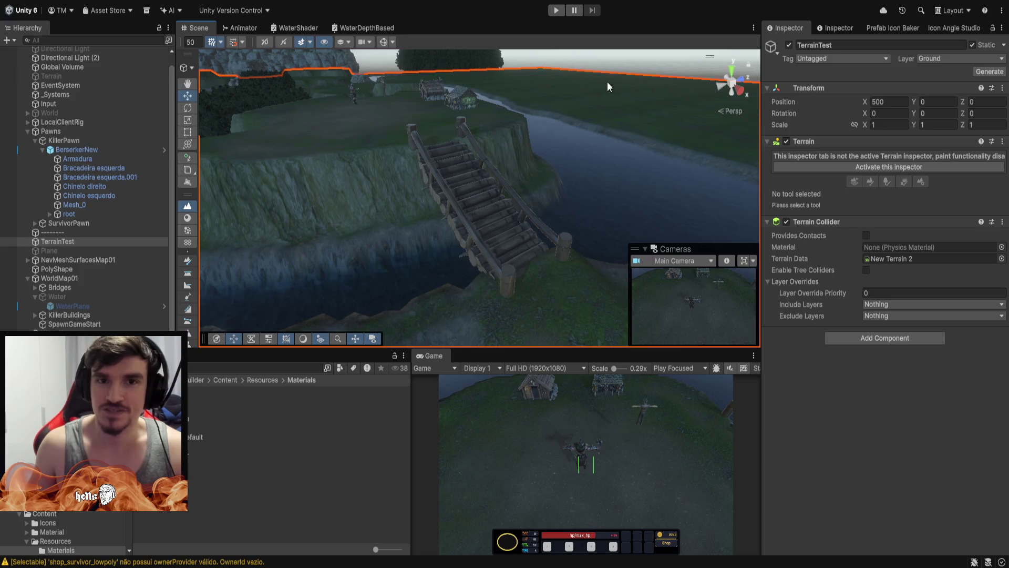
# Turn the cyan overlay on, fly down onto the bridge deck, then turn the overlay off.
pyautogui.click(381, 41)
pyautogui.moveTo(567, 146)
pyautogui.mouseDown()
pyautogui.moveTo(514, 165)
pyautogui.moveTo(475, 123)
pyautogui.moveTo(475, 103)
pyautogui.moveTo(514, 87)
pyautogui.moveTo(731, 120)
pyautogui.moveTo(764, 111)
pyautogui.moveTo(856, 222)
pyautogui.moveTo(836, 180)
pyautogui.moveTo(786, 167)
pyautogui.moveTo(791, 143)
pyautogui.moveTo(783, 141)
pyautogui.moveTo(833, 140)
pyautogui.moveTo(846, 113)
pyautogui.mouseUp()
pyautogui.moveTo(450, 175)
pyautogui.mouseDown()
pyautogui.moveTo(530, 222)
pyautogui.moveTo(385, 165)
pyautogui.moveTo(277, 225)
pyautogui.moveTo(457, 235)
pyautogui.moveTo(468, 263)
pyautogui.moveTo(348, 252)
pyautogui.moveTo(211, 261)
pyautogui.moveTo(419, 255)
pyautogui.moveTo(342, 205)
pyautogui.mouseUp()
pyautogui.click(382, 44)
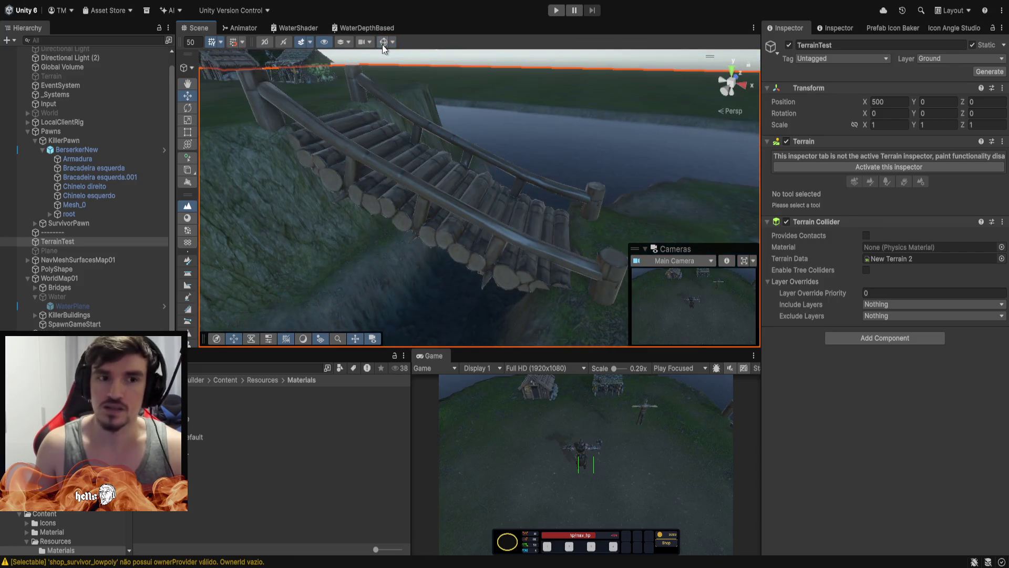
# Expand the Bridges group and bridge_01 (2) in the Hierarchy to reveal its meshes.
pyautogui.click(64, 287)
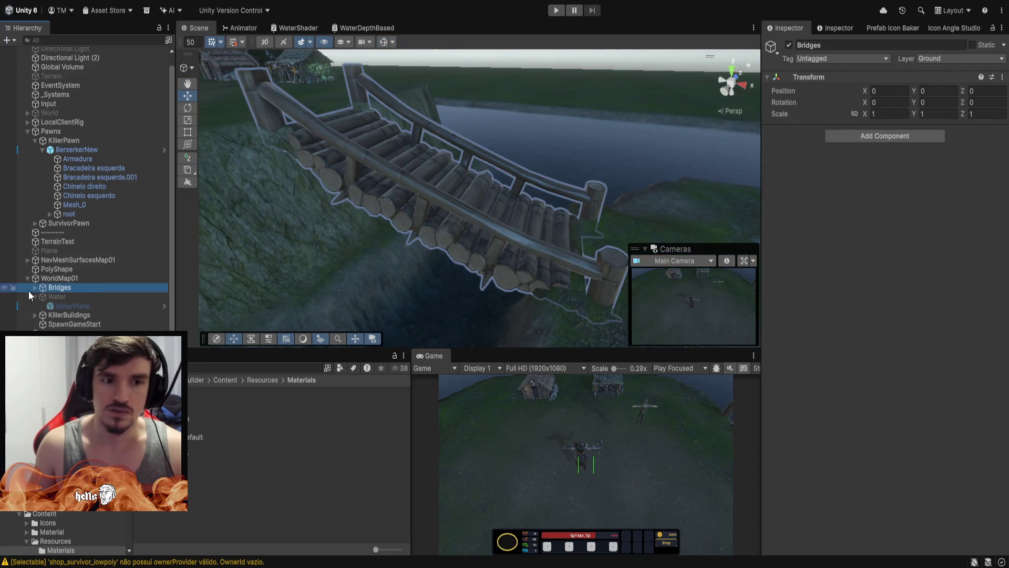
pyautogui.click(34, 288)
pyautogui.click(63, 296)
pyautogui.click(64, 308)
pyautogui.click(66, 314)
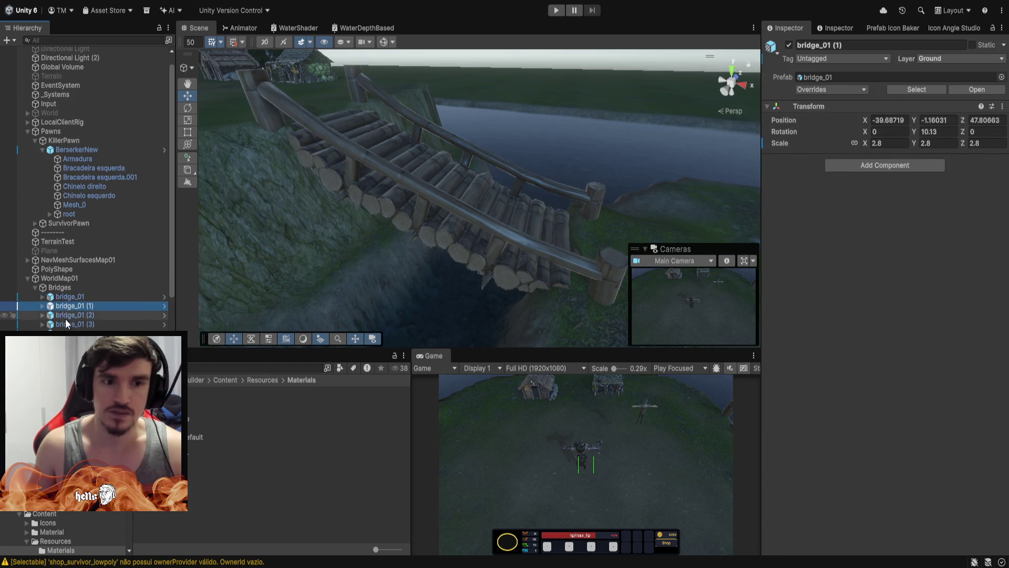
pyautogui.click(42, 315)
pyautogui.scroll(-3, 63, 305)
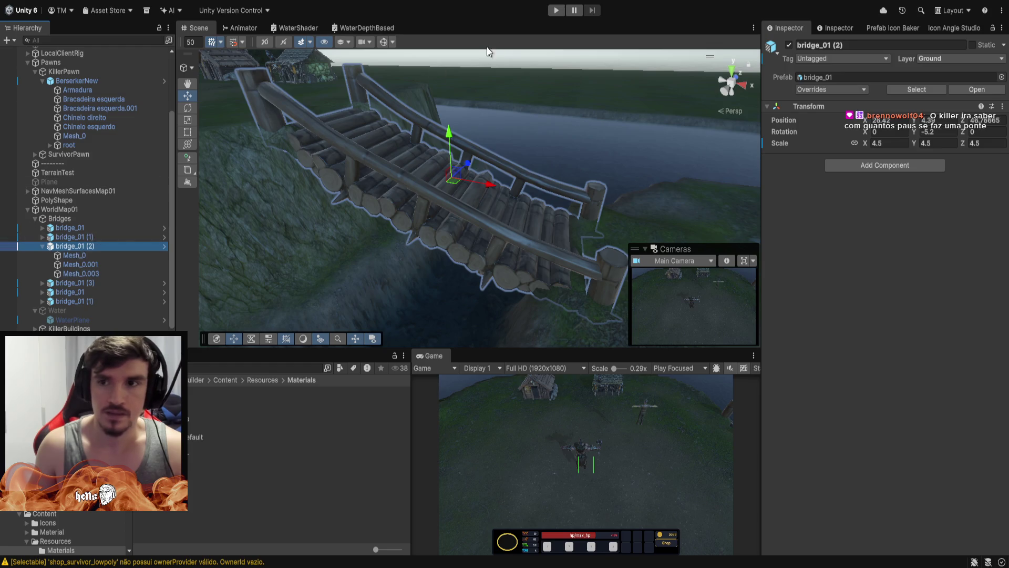
# Enable the navmesh overlay, frame bridge_01 (2), and select its Mesh_0 part.
pyautogui.click(383, 41)
pyautogui.moveTo(552, 174)
pyautogui.mouseDown()
pyautogui.moveTo(587, 186)
pyautogui.moveTo(586, 176)
pyautogui.moveTo(757, 190)
pyautogui.moveTo(666, 174)
pyautogui.moveTo(798, 200)
pyautogui.moveTo(639, 181)
pyautogui.moveTo(867, 284)
pyautogui.moveTo(615, 270)
pyautogui.moveTo(832, 325)
pyautogui.moveTo(622, 261)
pyautogui.moveTo(638, 209)
pyautogui.moveTo(610, 215)
pyautogui.moveTo(649, 233)
pyautogui.moveTo(647, 206)
pyautogui.moveTo(679, 117)
pyautogui.moveTo(837, 138)
pyautogui.moveTo(878, 156)
pyautogui.moveTo(876, 192)
pyautogui.moveTo(649, 125)
pyautogui.moveTo(846, 248)
pyautogui.moveTo(684, 147)
pyautogui.moveTo(670, 153)
pyautogui.moveTo(655, 117)
pyautogui.moveTo(621, 103)
pyautogui.moveTo(541, 113)
pyautogui.moveTo(648, 183)
pyautogui.moveTo(645, 205)
pyautogui.mouseUp()
pyautogui.press('f')
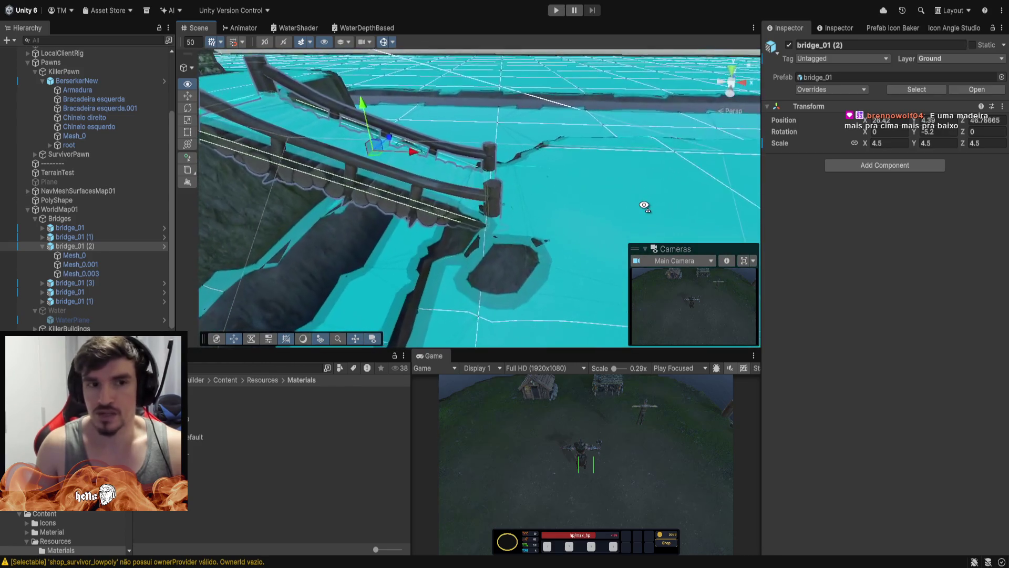
pyautogui.click(96, 256)
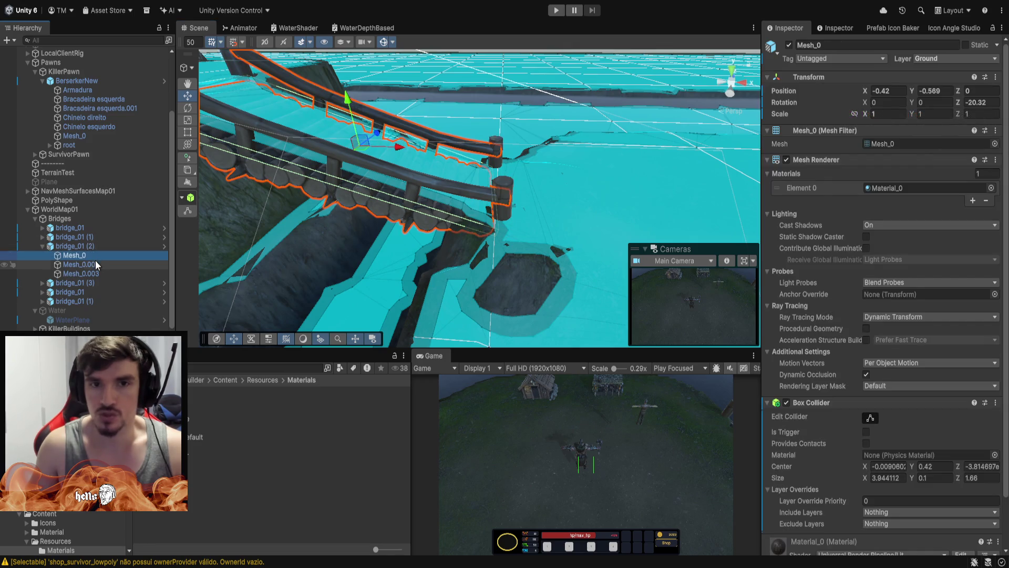
# Inspect Mesh_0.001 and Mesh_0.003, then orbit and zoom in on the bridge post.
pyautogui.click(96, 264)
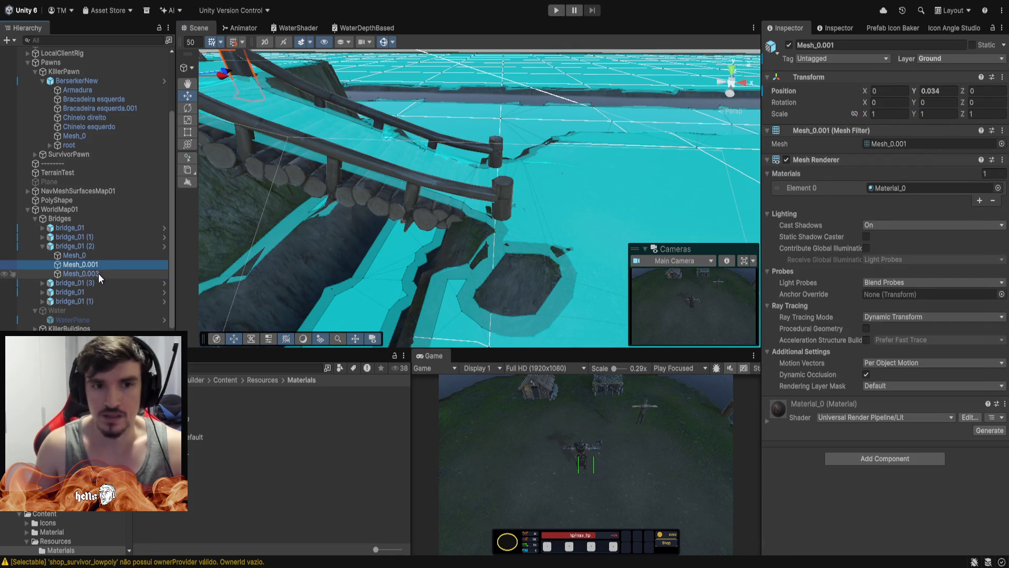
pyautogui.click(99, 274)
pyautogui.moveTo(534, 264)
pyautogui.mouseDown()
pyautogui.moveTo(476, 239)
pyautogui.moveTo(523, 226)
pyautogui.moveTo(598, 236)
pyautogui.moveTo(478, 264)
pyautogui.moveTo(555, 191)
pyautogui.moveTo(549, 321)
pyautogui.moveTo(492, 317)
pyautogui.moveTo(597, 331)
pyautogui.moveTo(481, 248)
pyautogui.moveTo(476, 255)
pyautogui.moveTo(565, 239)
pyautogui.moveTo(524, 163)
pyautogui.moveTo(523, 108)
pyautogui.mouseUp()
pyautogui.scroll(5, 598, 236)
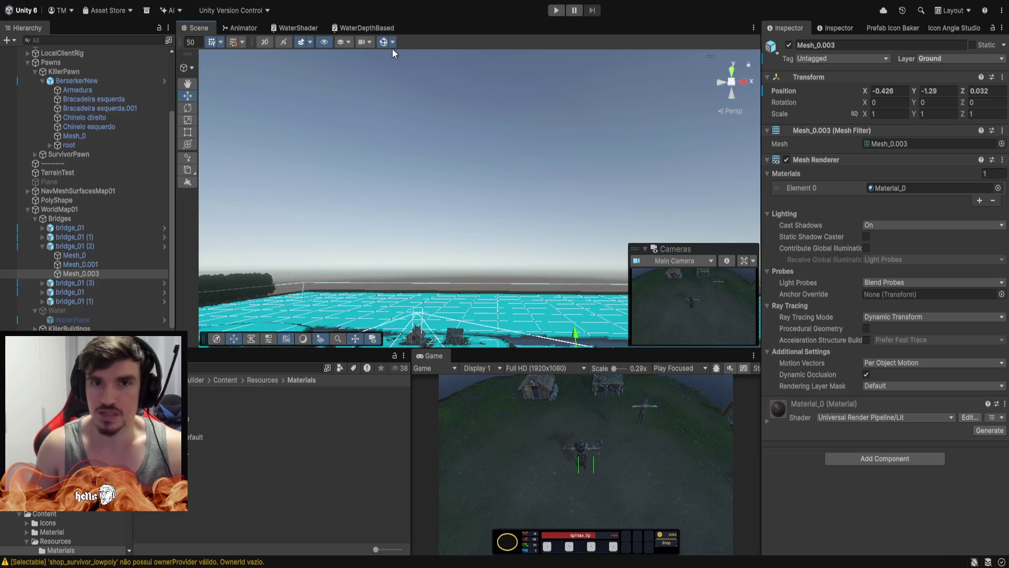
# Frame the Mesh_0.003 post, deselect it, and orbit around the river and cliffs.
pyautogui.press('f')
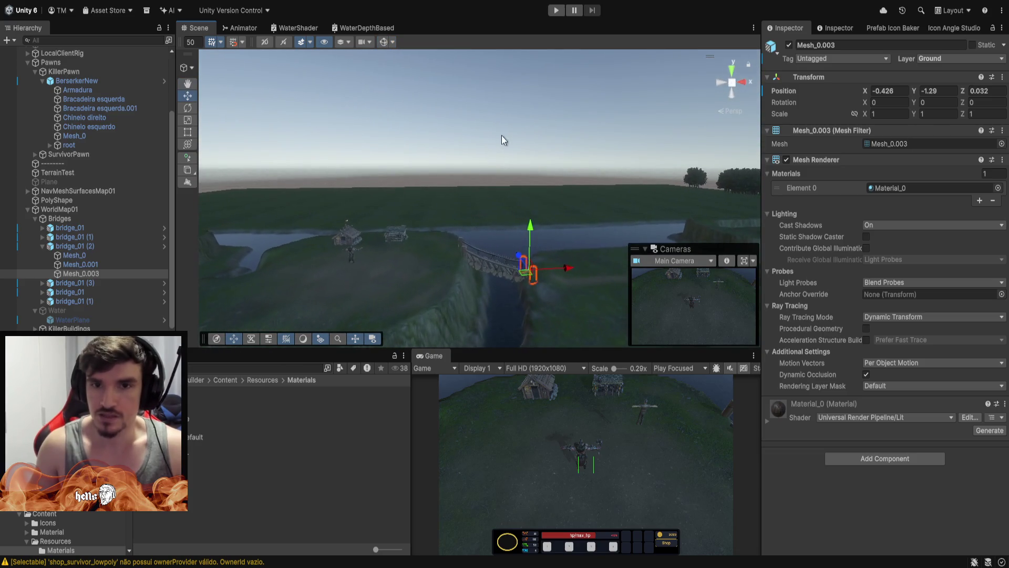
pyautogui.click(502, 136)
pyautogui.moveTo(429, 136)
pyautogui.mouseDown()
pyautogui.moveTo(697, 48)
pyautogui.moveTo(692, 145)
pyautogui.moveTo(499, 273)
pyautogui.moveTo(308, 255)
pyautogui.moveTo(604, 219)
pyautogui.moveTo(650, 168)
pyautogui.moveTo(626, 163)
pyautogui.moveTo(457, 210)
pyautogui.moveTo(287, 177)
pyautogui.moveTo(181, 87)
pyautogui.moveTo(137, 82)
pyautogui.moveTo(50, 109)
pyautogui.moveTo(870, 153)
pyautogui.moveTo(842, 188)
pyautogui.moveTo(979, 209)
pyautogui.moveTo(59, 194)
pyautogui.moveTo(182, 209)
pyautogui.moveTo(118, 219)
pyautogui.moveTo(1004, 227)
pyautogui.moveTo(901, 212)
pyautogui.moveTo(960, 194)
pyautogui.moveTo(184, 204)
pyautogui.moveTo(260, 182)
pyautogui.moveTo(276, 155)
pyautogui.mouseUp()
pyautogui.moveTo(451, 142)
pyautogui.mouseDown()
pyautogui.moveTo(667, 130)
pyautogui.moveTo(678, 126)
pyautogui.moveTo(675, 92)
pyautogui.moveTo(639, 188)
pyautogui.moveTo(159, 227)
pyautogui.mouseUp()
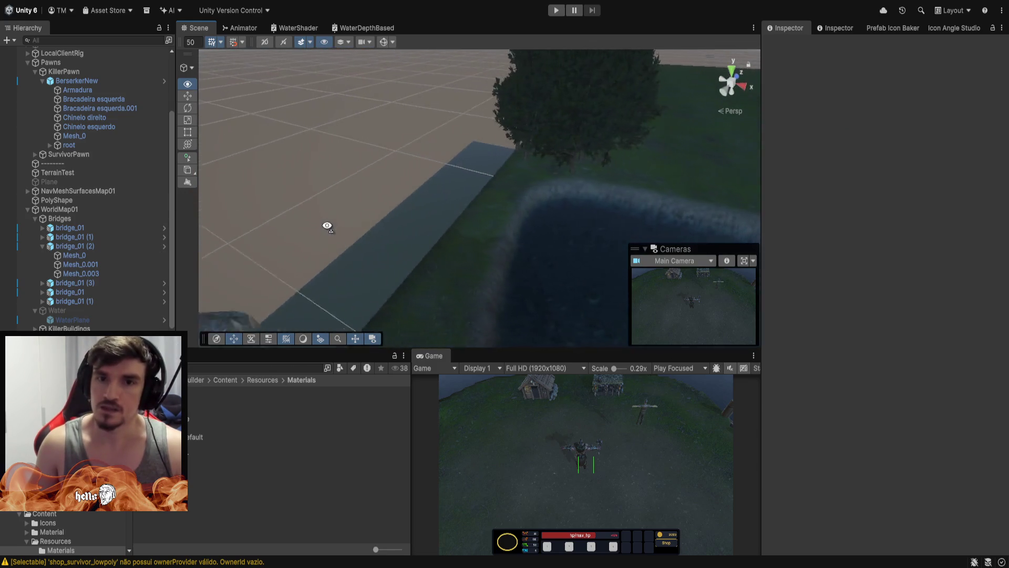
pyautogui.moveTo(528, 228); pyautogui.dragTo(899, 255)
pyautogui.moveTo(206, 215)
pyautogui.mouseDown()
pyautogui.moveTo(310, 218)
pyautogui.moveTo(161, 246)
pyautogui.moveTo(39, 233)
pyautogui.moveTo(65, 225)
pyautogui.moveTo(878, 259)
pyautogui.moveTo(790, 268)
pyautogui.moveTo(165, 264)
pyautogui.moveTo(503, 274)
pyautogui.moveTo(530, 293)
pyautogui.moveTo(613, 315)
pyautogui.mouseUp()
# Fly down over the valley, select the WaterNew river mesh, and orbit low over the river.
pyautogui.press('Up')
pyautogui.press('Up')
pyautogui.press('Up')
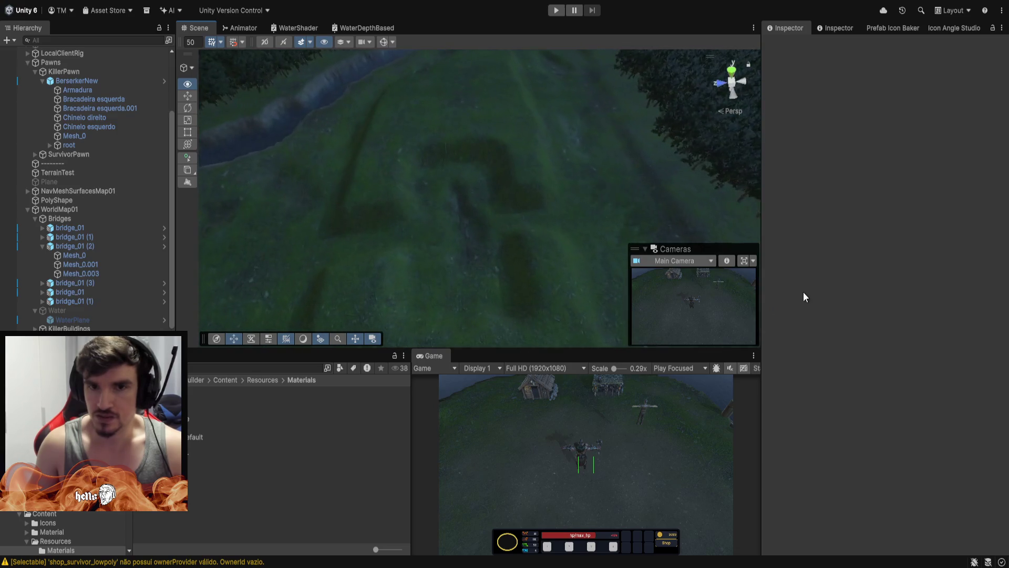
pyautogui.moveTo(804, 258); pyautogui.dragTo(786, 72)
pyautogui.moveTo(604, 207)
pyautogui.mouseDown()
pyautogui.moveTo(459, 273)
pyautogui.moveTo(489, 285)
pyautogui.mouseUp()
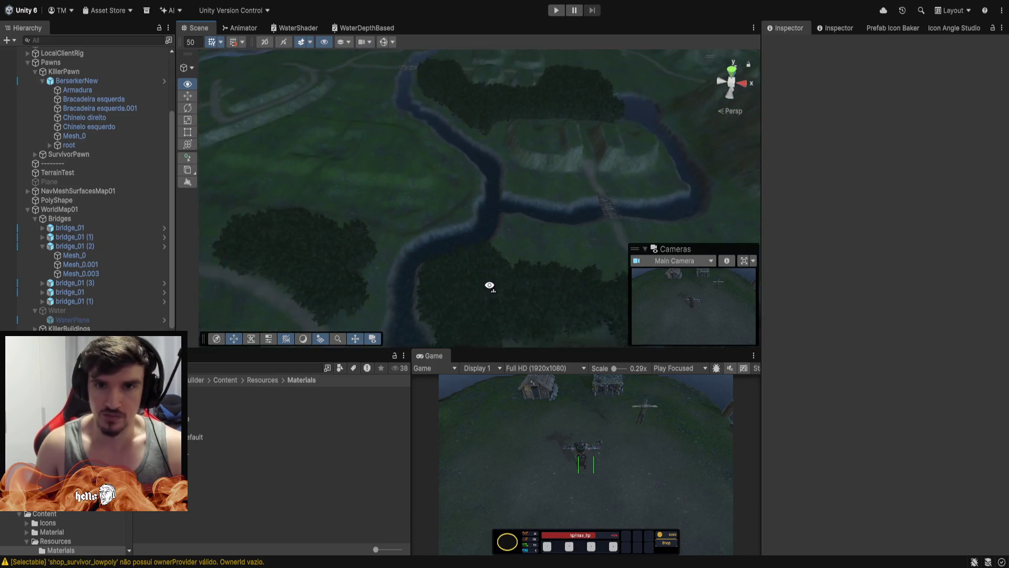
pyautogui.scroll(-1, 84, 190)
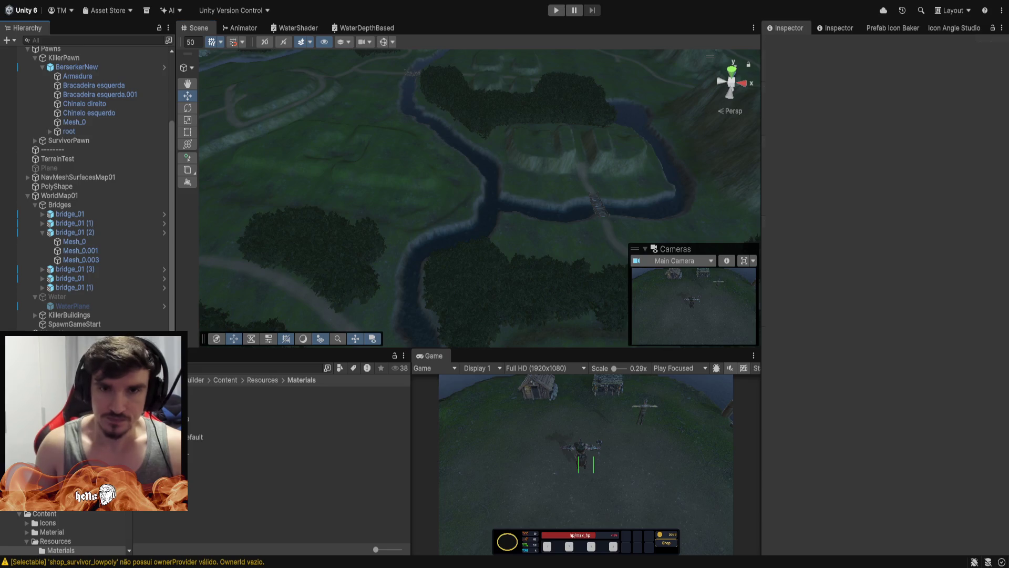
pyautogui.click(68, 333)
pyautogui.moveTo(514, 187)
pyautogui.mouseDown()
pyautogui.moveTo(574, 205)
pyautogui.moveTo(541, 163)
pyautogui.moveTo(459, 151)
pyautogui.moveTo(353, 209)
pyautogui.moveTo(618, 274)
pyautogui.moveTo(818, 282)
pyautogui.moveTo(626, 185)
pyautogui.moveTo(547, 192)
pyautogui.moveTo(547, 255)
pyautogui.moveTo(574, 213)
pyautogui.moveTo(579, 173)
pyautogui.moveTo(608, 135)
pyautogui.moveTo(550, 120)
pyautogui.mouseUp()
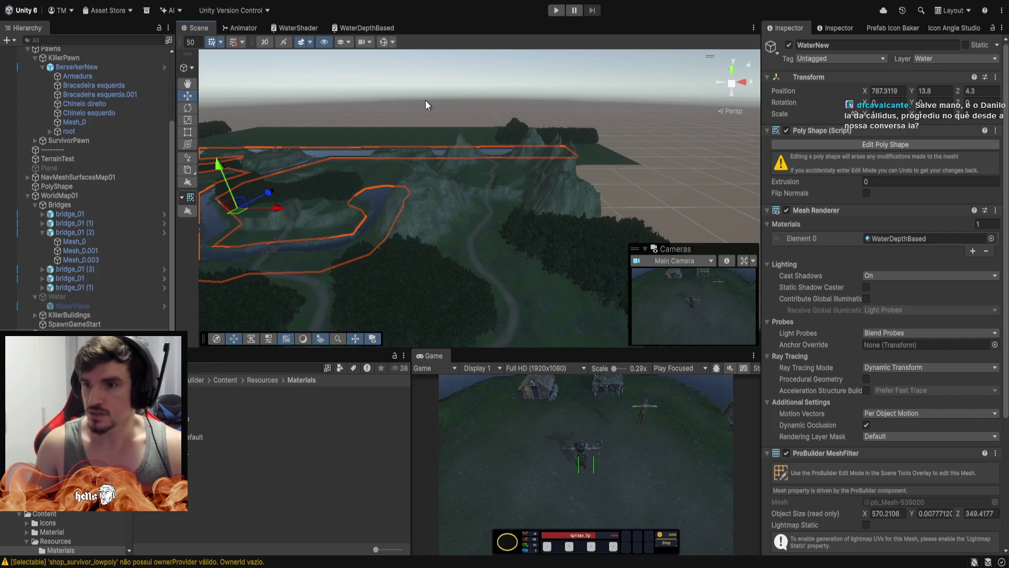
# Orbit and zoom in on the outlined river, then select the TerrainTest terrain.
pyautogui.moveTo(563, 205)
pyautogui.mouseDown()
pyautogui.moveTo(581, 214)
pyautogui.moveTo(312, 155)
pyautogui.moveTo(552, 222)
pyautogui.moveTo(644, 272)
pyautogui.moveTo(434, 255)
pyautogui.moveTo(439, 237)
pyautogui.moveTo(689, 233)
pyautogui.moveTo(545, 112)
pyautogui.moveTo(395, 140)
pyautogui.moveTo(516, 250)
pyautogui.moveTo(491, 275)
pyautogui.moveTo(620, 285)
pyautogui.moveTo(525, 264)
pyautogui.moveTo(513, 75)
pyautogui.mouseUp()
pyautogui.scroll(6, 620, 285)
pyautogui.click(516, 73)
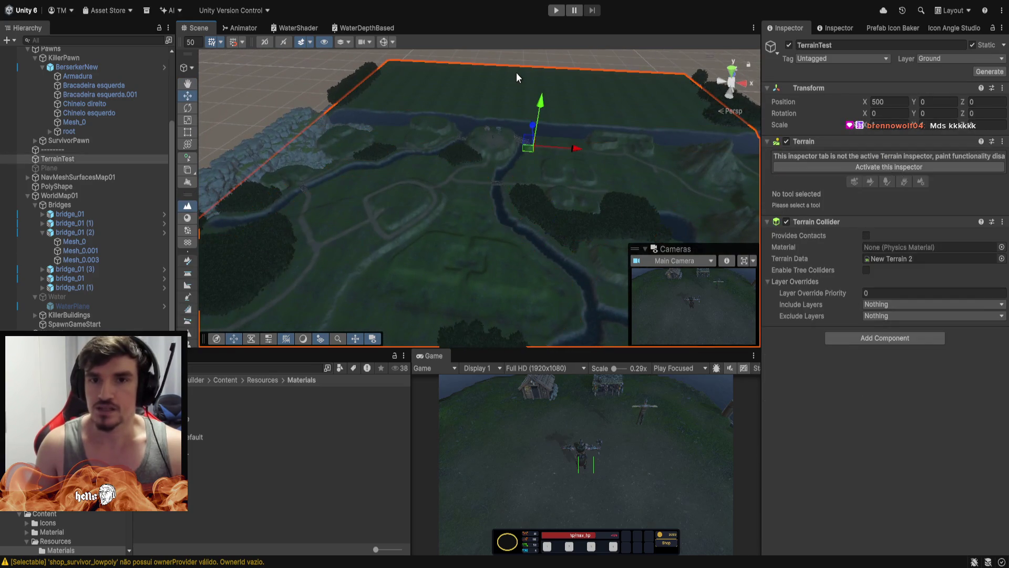
# Orbit around the terrain for close and tilted views of the ground, hillside and river.
pyautogui.moveTo(486, 255)
pyautogui.mouseDown()
pyautogui.moveTo(409, 198)
pyautogui.moveTo(228, 226)
pyautogui.moveTo(781, 203)
pyautogui.mouseUp()
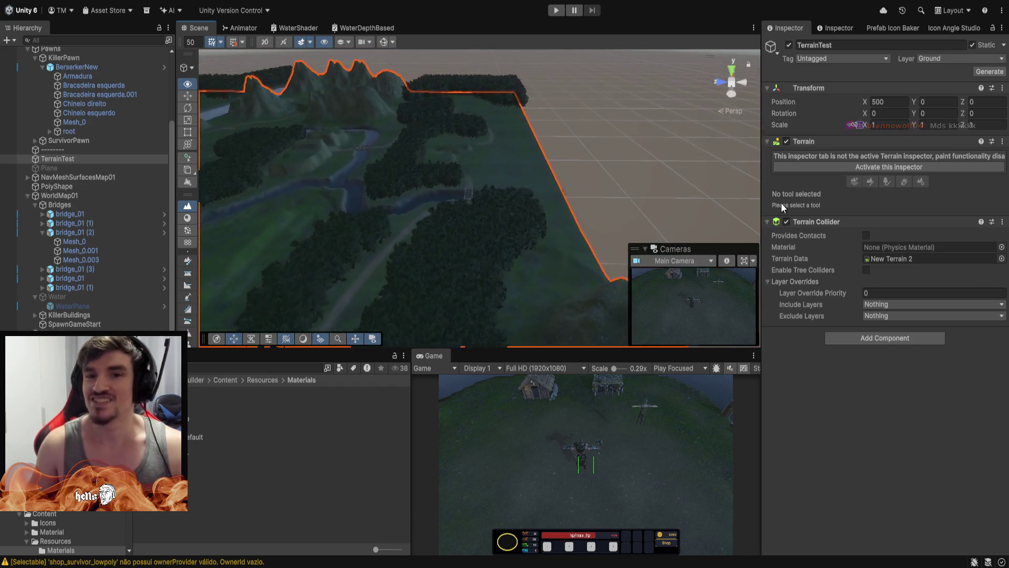
pyautogui.moveTo(770, 158)
pyautogui.mouseDown()
pyautogui.moveTo(761, 124)
pyautogui.moveTo(769, 79)
pyautogui.moveTo(634, 318)
pyautogui.moveTo(608, 326)
pyautogui.moveTo(491, 279)
pyautogui.moveTo(213, 241)
pyautogui.moveTo(307, 246)
pyautogui.moveTo(306, 201)
pyautogui.moveTo(526, 225)
pyautogui.moveTo(653, 226)
pyautogui.moveTo(631, 189)
pyautogui.moveTo(739, 166)
pyautogui.moveTo(762, 149)
pyautogui.moveTo(734, 239)
pyautogui.moveTo(580, 171)
pyautogui.mouseUp()
pyautogui.moveTo(206, 157)
pyautogui.mouseDown()
pyautogui.moveTo(541, 266)
pyautogui.moveTo(438, 218)
pyautogui.moveTo(142, 185)
pyautogui.moveTo(318, 186)
pyautogui.moveTo(469, 226)
pyautogui.moveTo(549, 226)
pyautogui.moveTo(491, 244)
pyautogui.moveTo(344, 322)
pyautogui.moveTo(634, 321)
pyautogui.moveTo(462, 333)
pyautogui.moveTo(761, 296)
pyautogui.moveTo(810, 120)
pyautogui.moveTo(549, 131)
pyautogui.moveTo(549, 108)
pyautogui.moveTo(388, 256)
pyautogui.moveTo(481, 218)
pyautogui.moveTo(632, 240)
pyautogui.moveTo(625, 252)
pyautogui.moveTo(538, 210)
pyautogui.mouseUp()
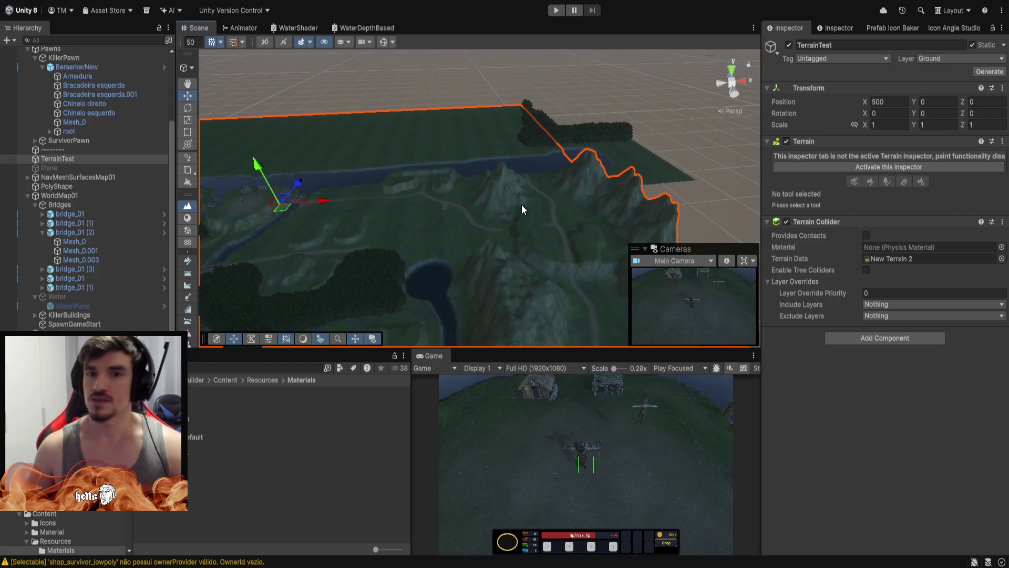
pyautogui.moveTo(412, 175); pyautogui.dragTo(375, 177)
# Select the WaterNew river mesh, frame it, and look down on it from above.
pyautogui.click(375, 177)
pyautogui.press('f')
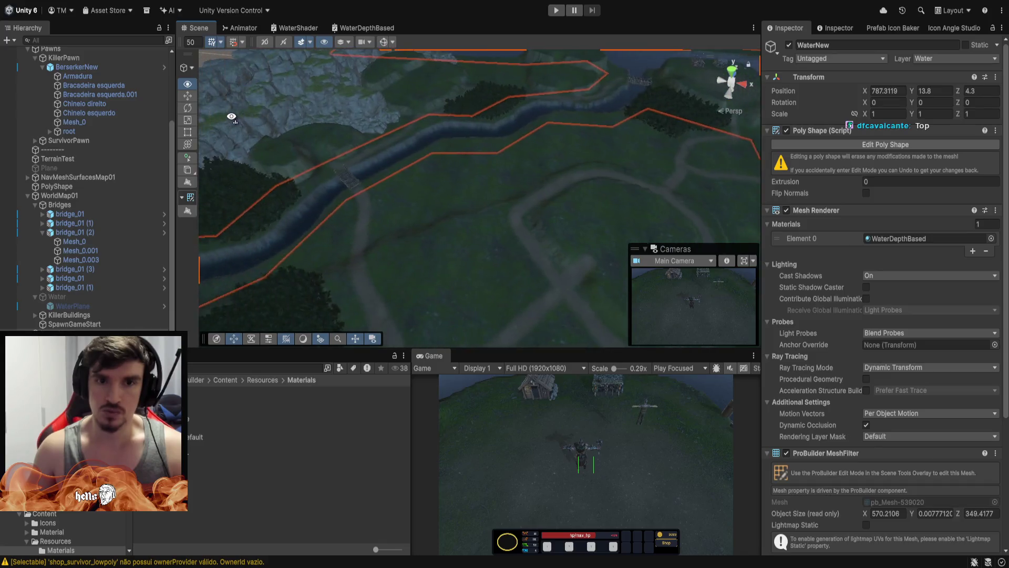
pyautogui.moveTo(233, 118)
pyautogui.mouseDown()
pyautogui.moveTo(384, 181)
pyautogui.moveTo(424, 100)
pyautogui.moveTo(230, 113)
pyautogui.moveTo(333, 99)
pyautogui.moveTo(512, 138)
pyautogui.moveTo(434, 227)
pyautogui.moveTo(319, 197)
pyautogui.moveTo(342, 100)
pyautogui.moveTo(311, 171)
pyautogui.moveTo(369, 46)
pyautogui.moveTo(506, 167)
pyautogui.moveTo(461, 148)
pyautogui.moveTo(486, 24)
pyautogui.moveTo(437, 149)
pyautogui.mouseUp()
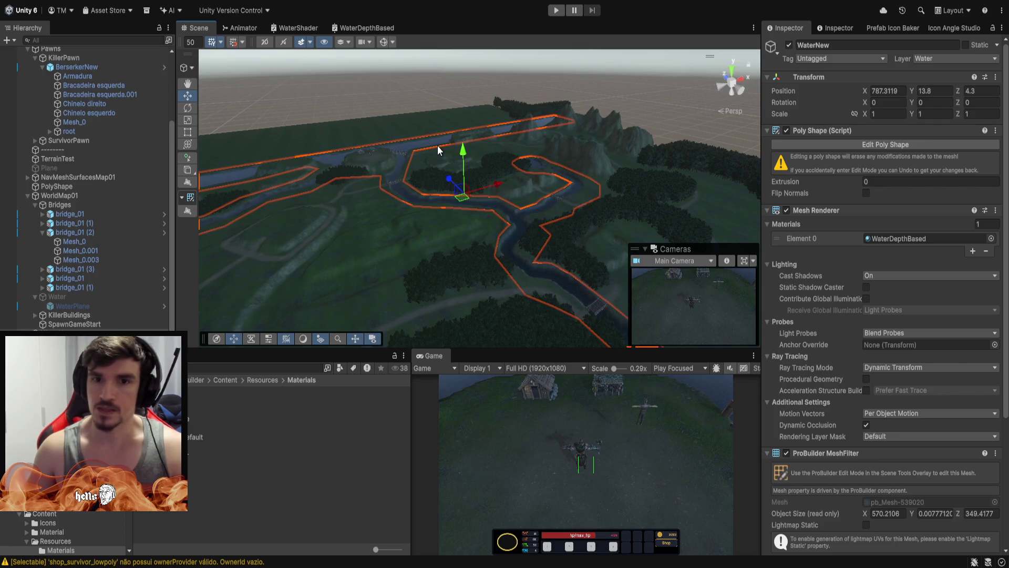
# Fly over the lake and trees to the horizon, then drop down beside the characters.
pyautogui.moveTo(457, 235)
pyautogui.mouseDown()
pyautogui.moveTo(492, 195)
pyautogui.moveTo(484, 248)
pyautogui.moveTo(501, 46)
pyautogui.moveTo(498, 95)
pyautogui.moveTo(462, 134)
pyautogui.moveTo(372, 321)
pyautogui.moveTo(352, 297)
pyautogui.moveTo(418, 326)
pyautogui.moveTo(411, 314)
pyautogui.mouseUp()
pyautogui.scroll(10, 486, 221)
pyautogui.moveTo(404, 243)
pyautogui.mouseDown()
pyautogui.moveTo(800, 153)
pyautogui.moveTo(642, 162)
pyautogui.moveTo(789, 188)
pyautogui.moveTo(271, 218)
pyautogui.moveTo(214, 100)
pyautogui.moveTo(259, 143)
pyautogui.moveTo(516, 259)
pyautogui.moveTo(370, 207)
pyautogui.moveTo(391, 120)
pyautogui.moveTo(332, 33)
pyautogui.moveTo(501, 17)
pyautogui.moveTo(411, 30)
pyautogui.moveTo(624, 126)
pyautogui.moveTo(297, 176)
pyautogui.moveTo(372, 161)
pyautogui.moveTo(401, 173)
pyautogui.mouseUp()
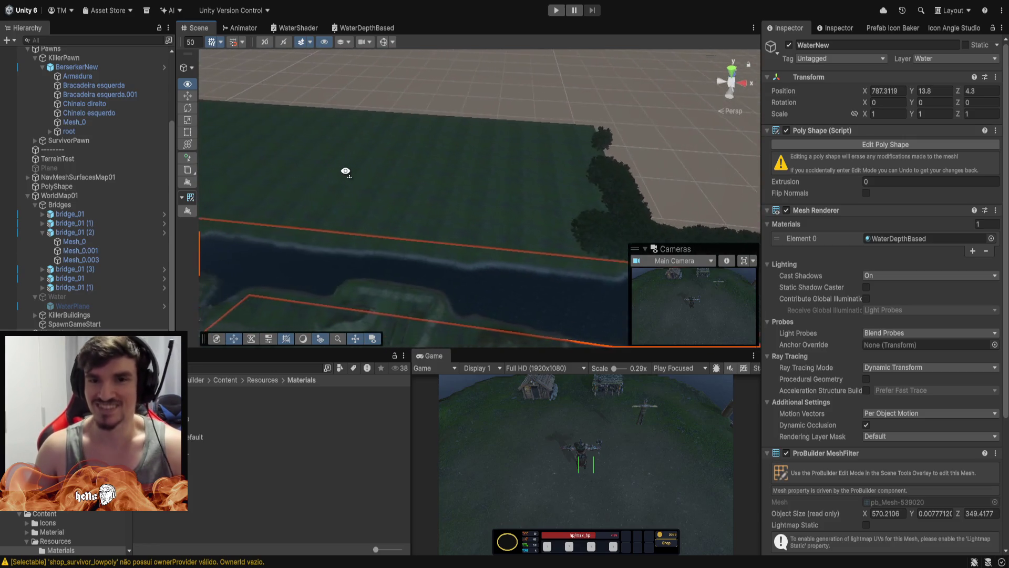
pyautogui.moveTo(518, 172); pyautogui.dragTo(518, 171)
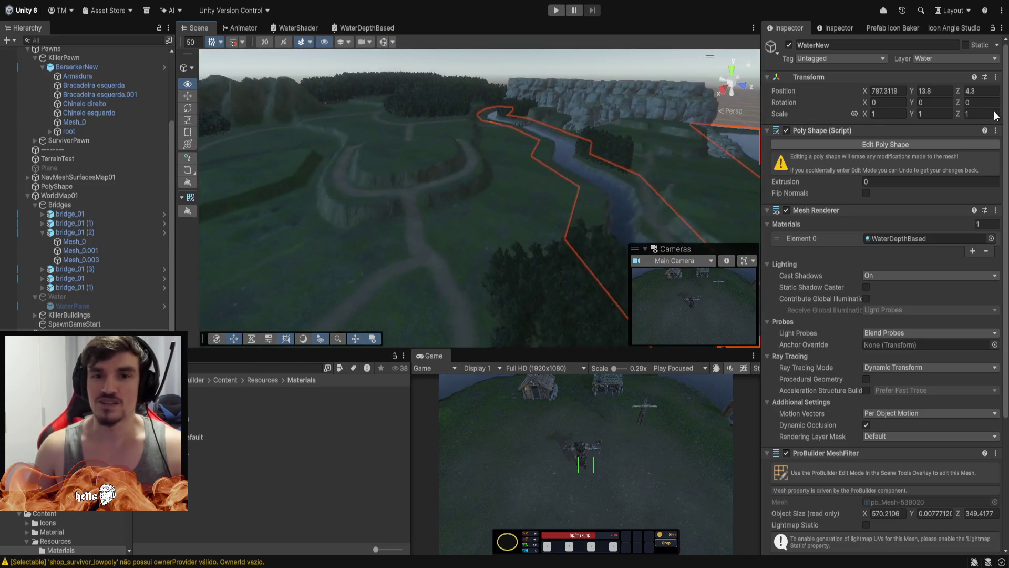
pyautogui.moveTo(439, 61); pyautogui.dragTo(438, 62)
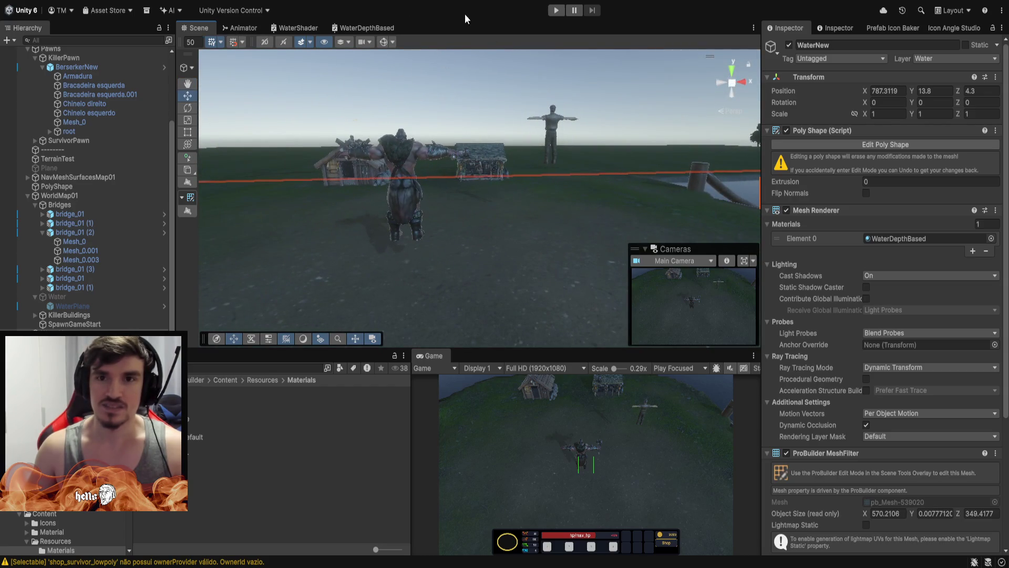
# Start play mode, fly close to the barbarian, and trigger his red rage ability.
pyautogui.click(556, 11)
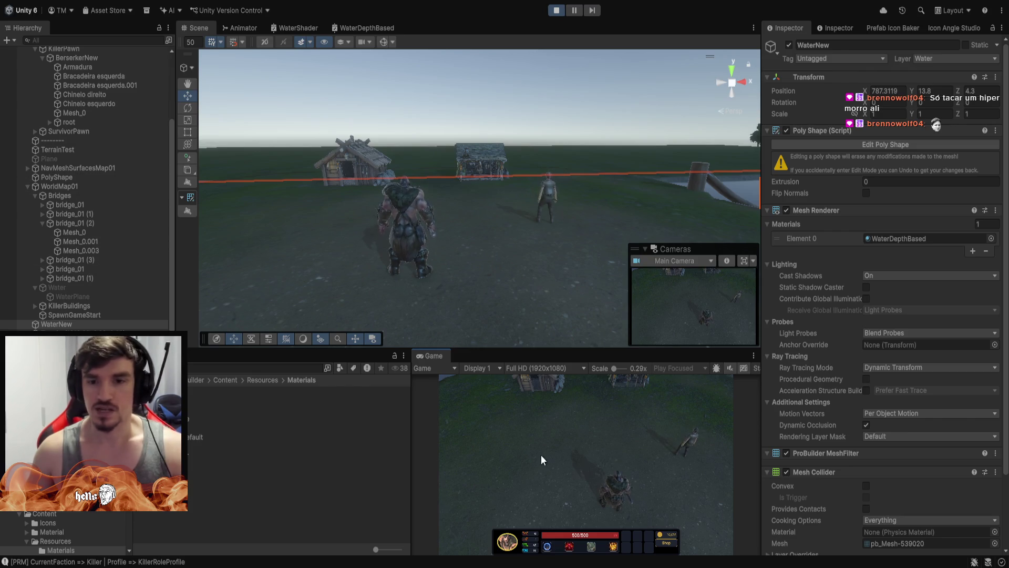
pyautogui.press('w')
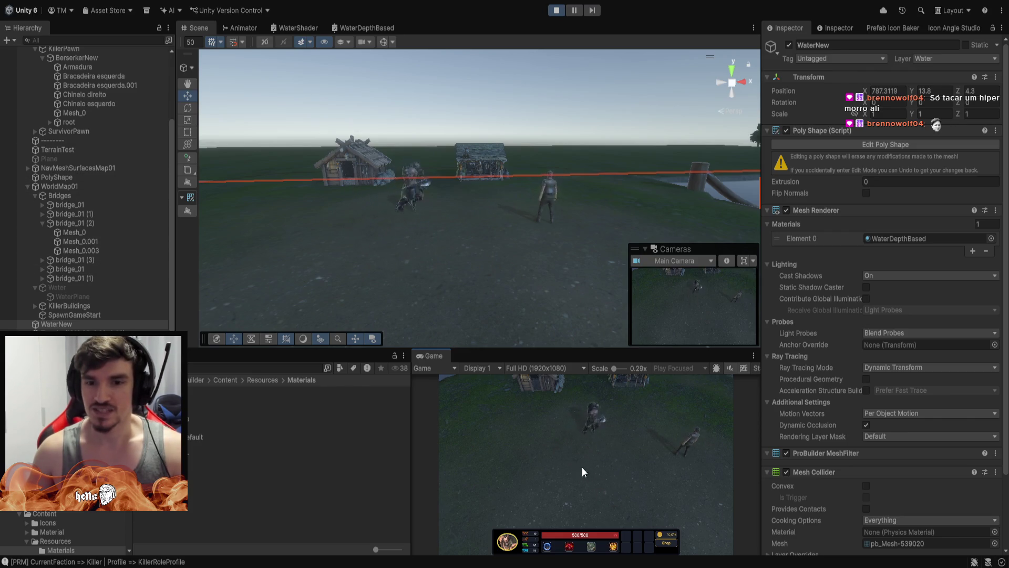
pyautogui.press('w')
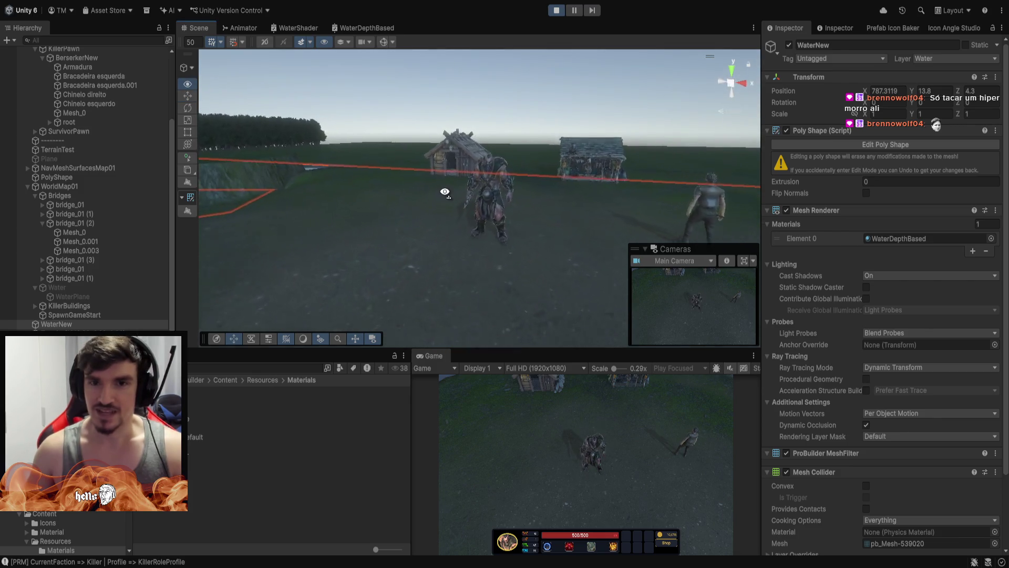
pyautogui.click(569, 90)
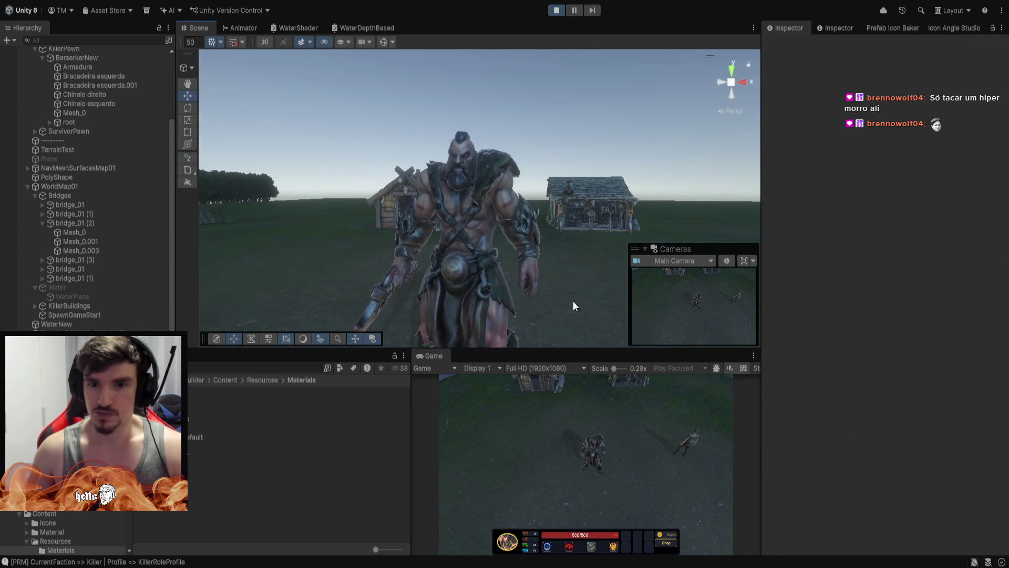
pyautogui.press('w')
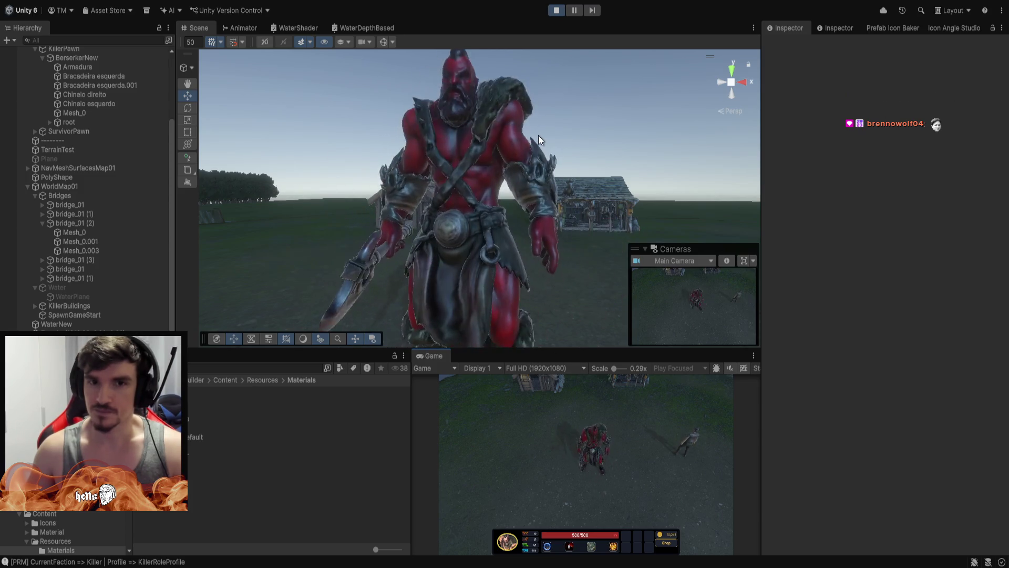
# Walk the killer to the survivor and back, then fire his red transformation abilities.
pyautogui.scroll(3, 576, 152)
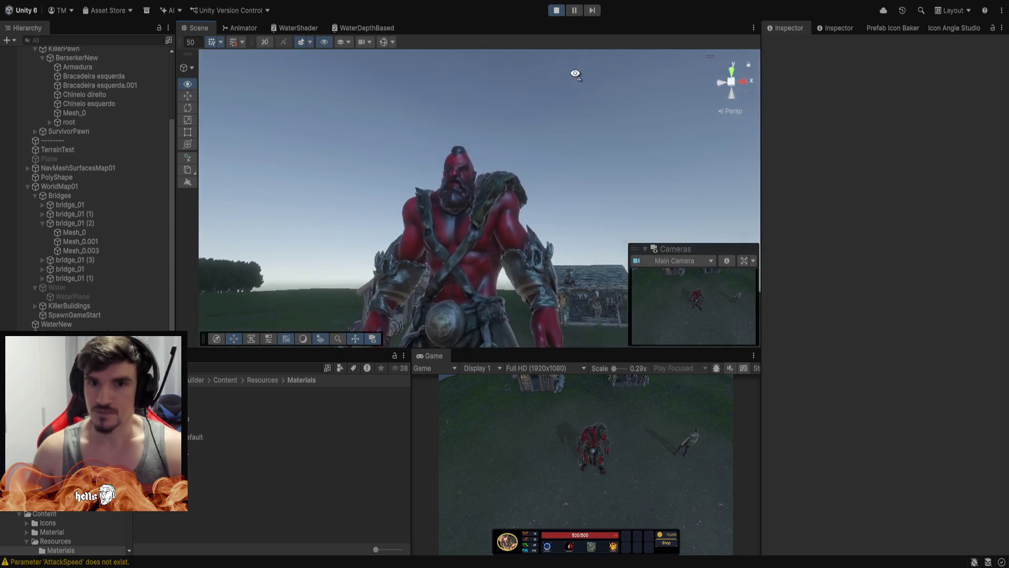
pyautogui.scroll(-5, 578, 173)
pyautogui.scroll(-3, 580, 201)
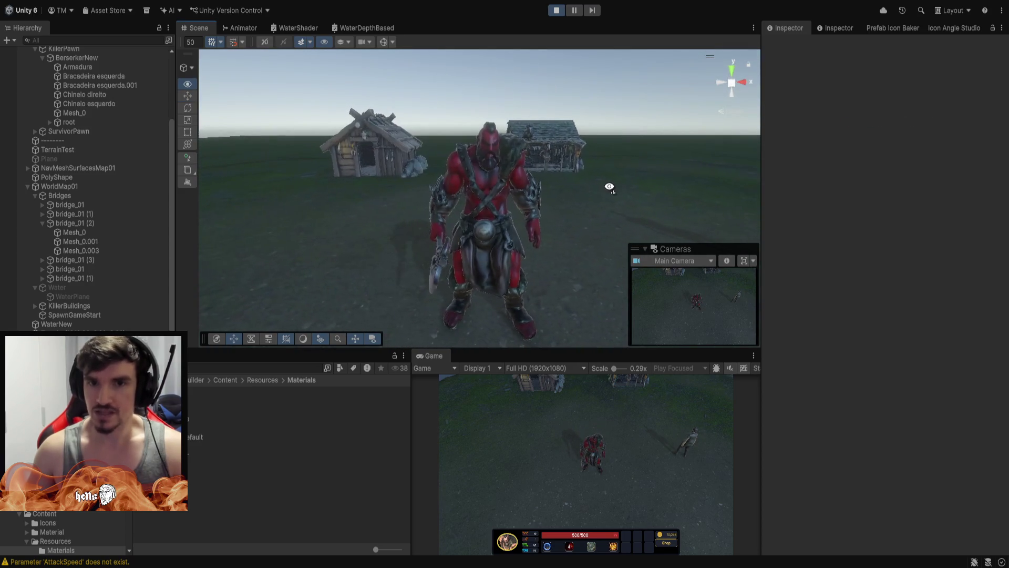
pyautogui.press('d')
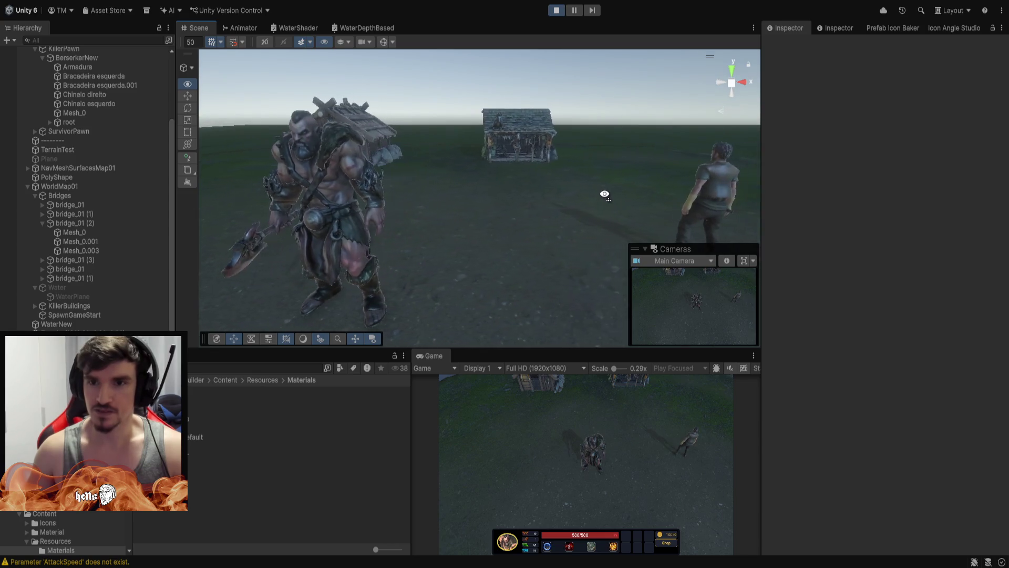
pyautogui.rightClick(646, 478)
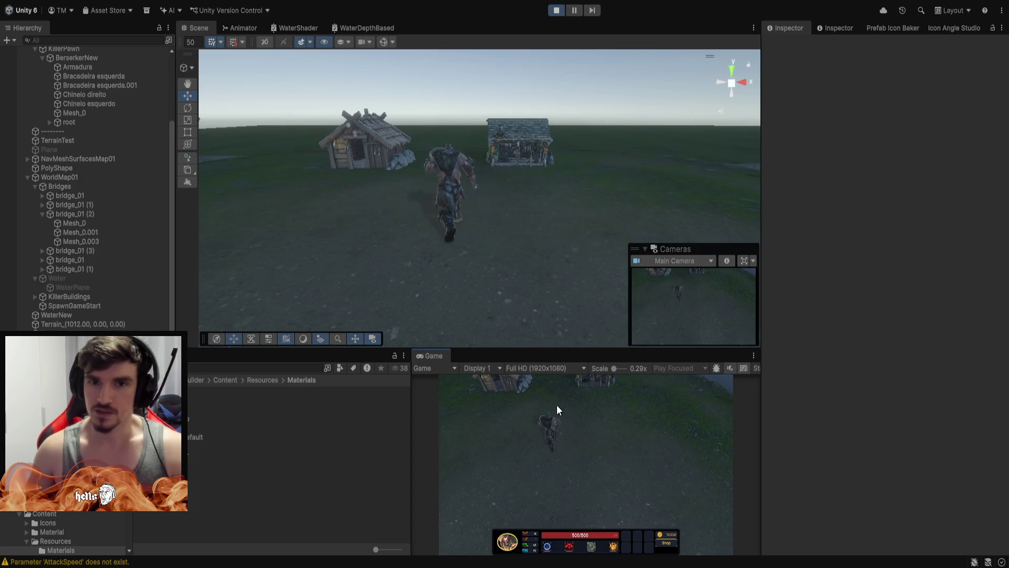
pyautogui.rightClick(552, 488)
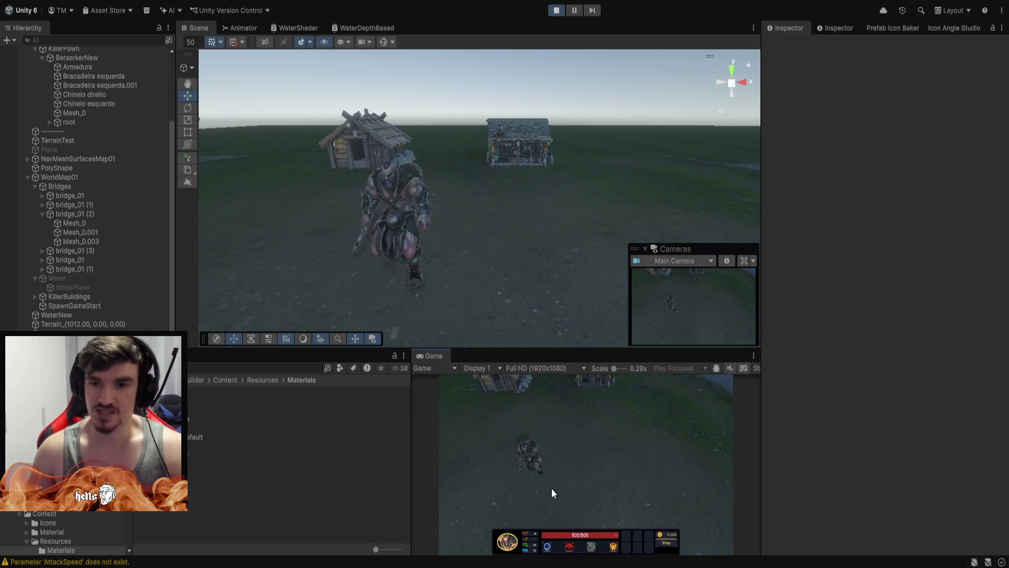
pyautogui.press('e')
pyautogui.press('w')
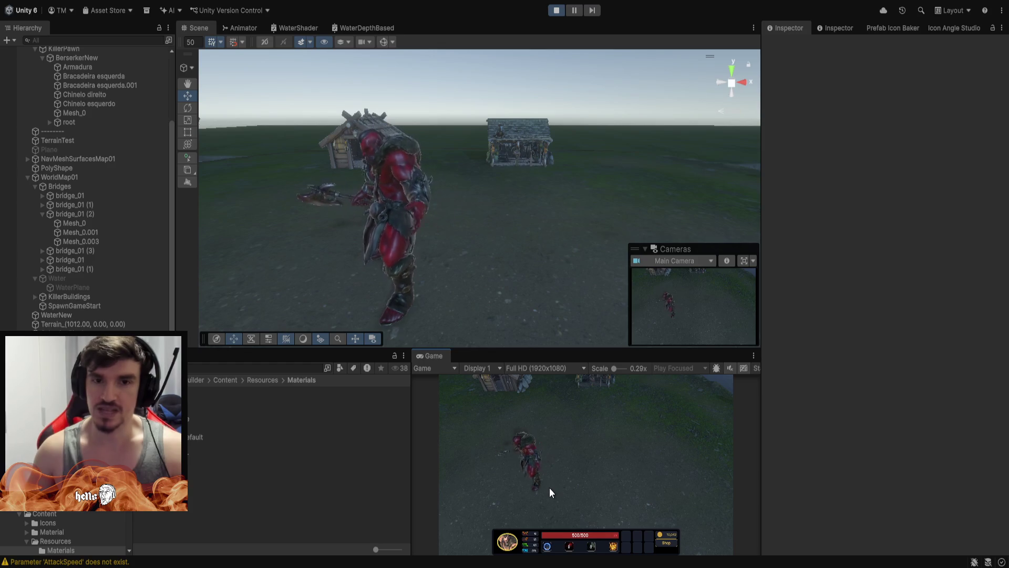
# Walk the barbarian up toward the houses and back, then orbit in close.
pyautogui.rightClick(550, 443)
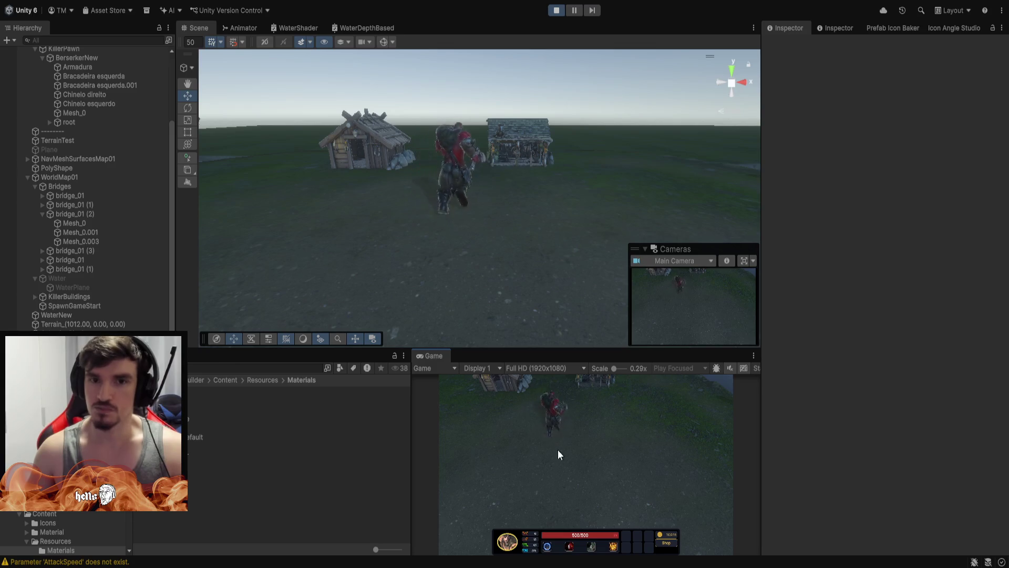
pyautogui.rightClick(552, 483)
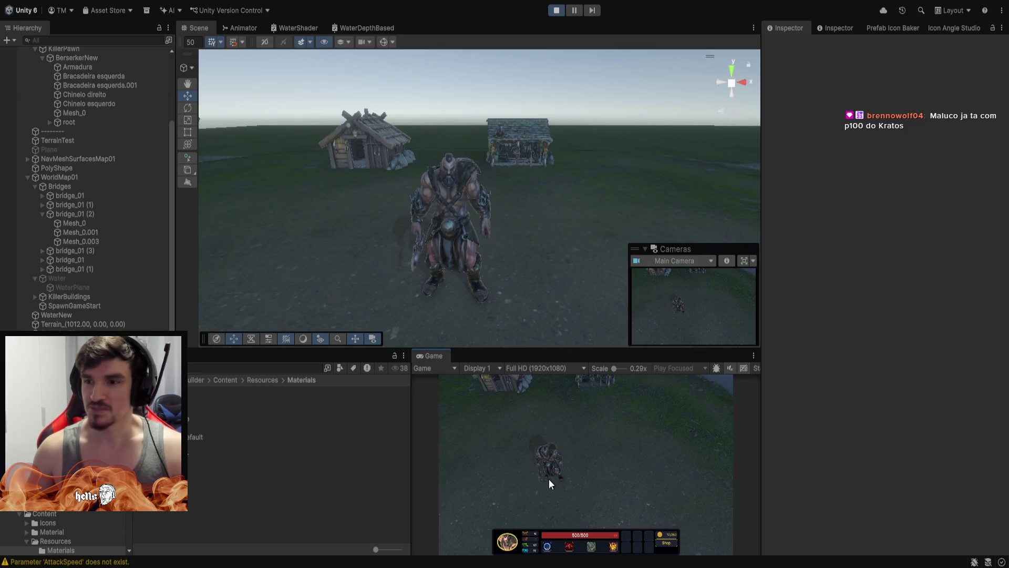
pyautogui.moveTo(537, 173)
pyautogui.mouseDown()
pyautogui.moveTo(532, 207)
pyautogui.moveTo(507, 129)
pyautogui.moveTo(512, 156)
pyautogui.mouseUp()
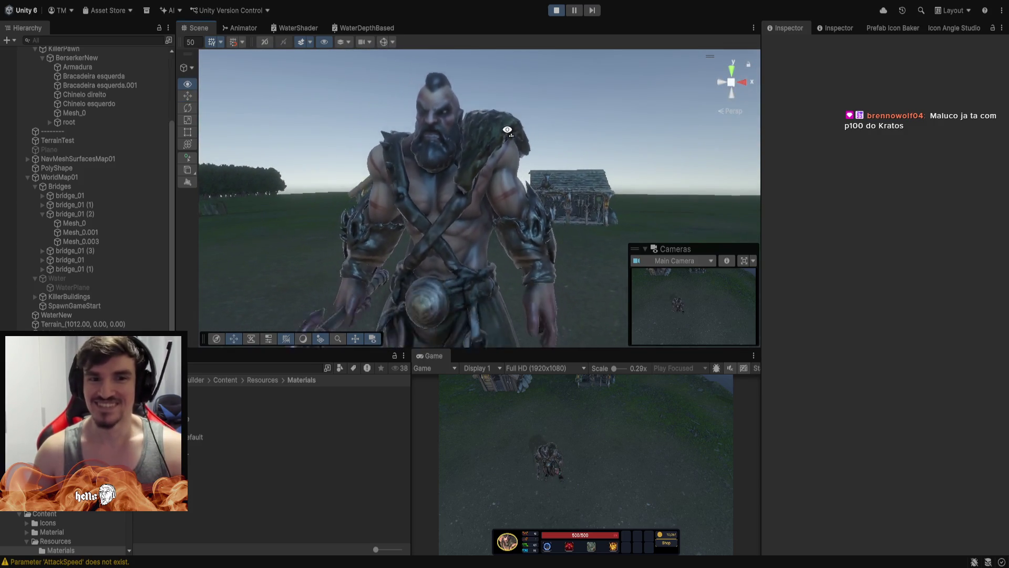
pyautogui.scroll(-5, 512, 155)
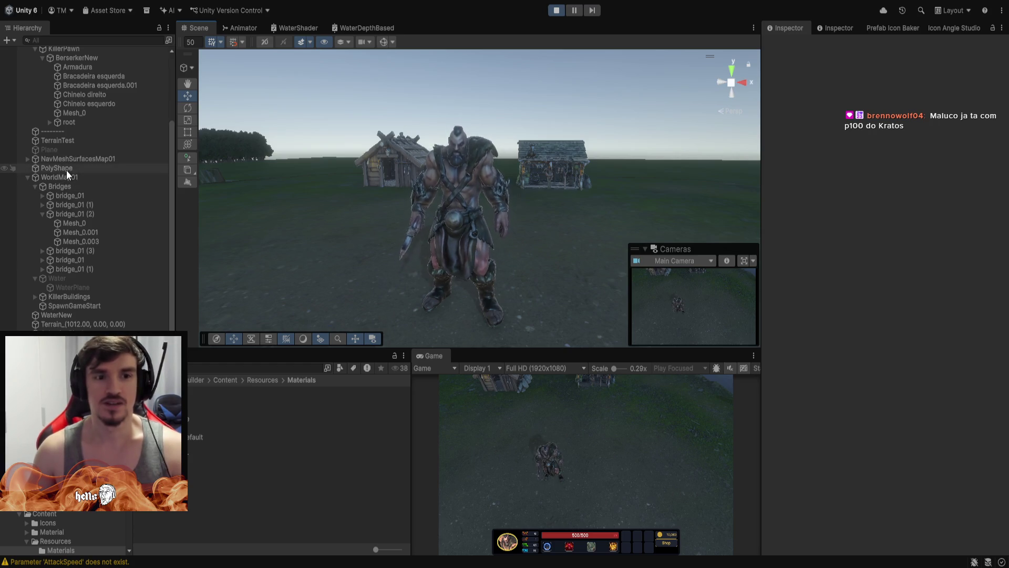
pyautogui.scroll(3, 66, 309)
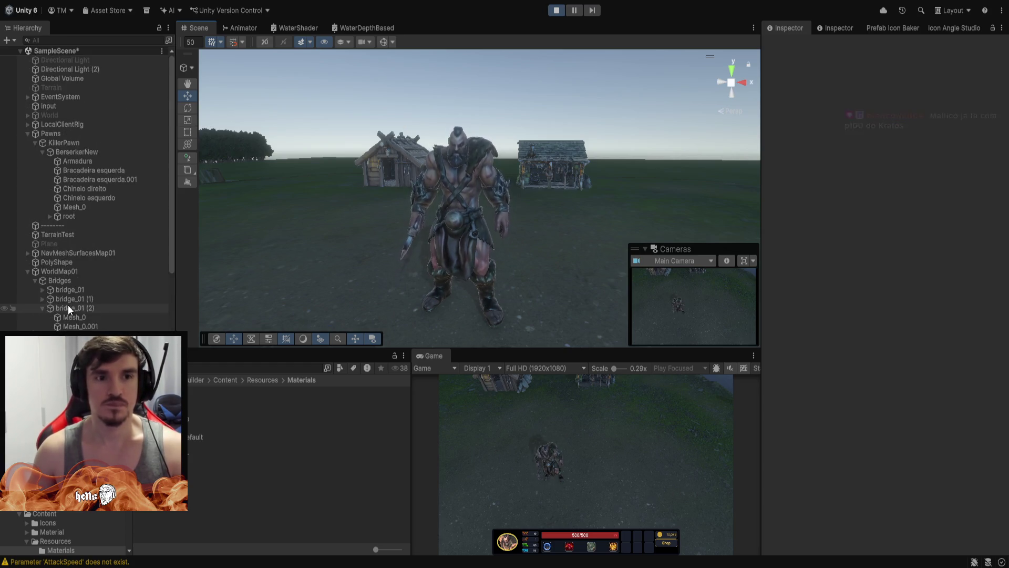
# Deactivate the killer's Armadura armor and walk the unarmored killer around the field.
pyautogui.click(78, 162)
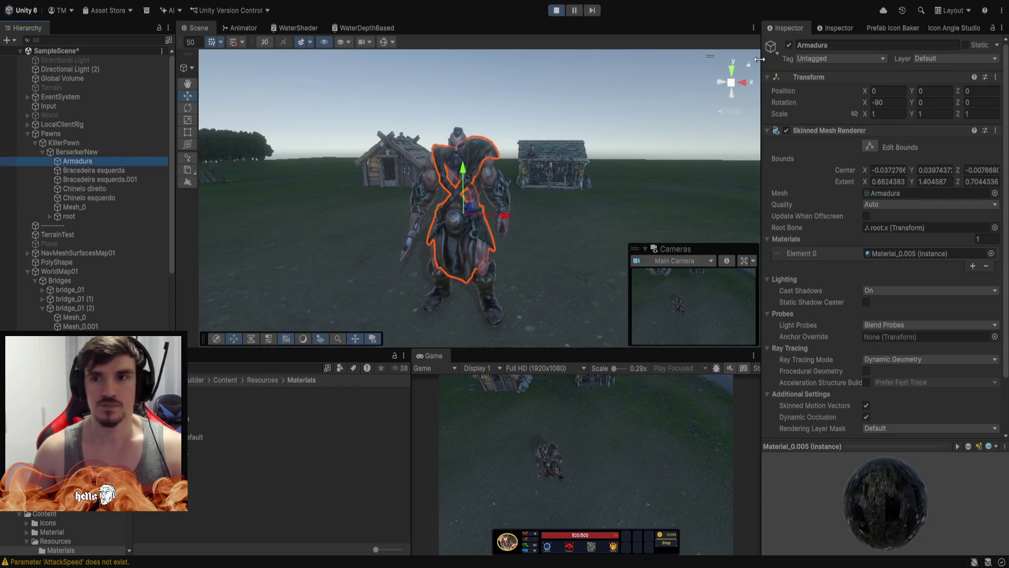
pyautogui.click(789, 45)
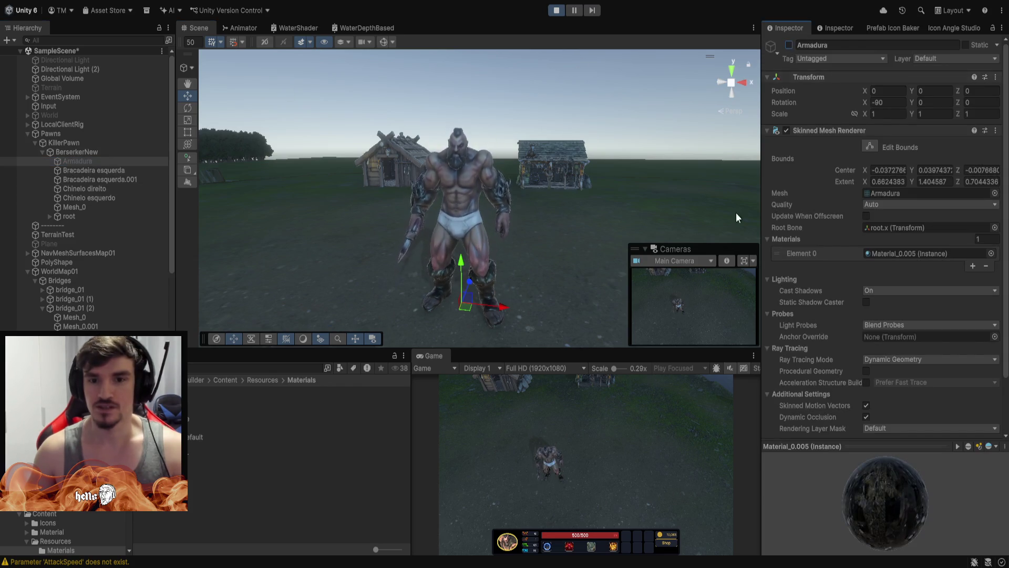
pyautogui.click(555, 450)
pyautogui.click(652, 450)
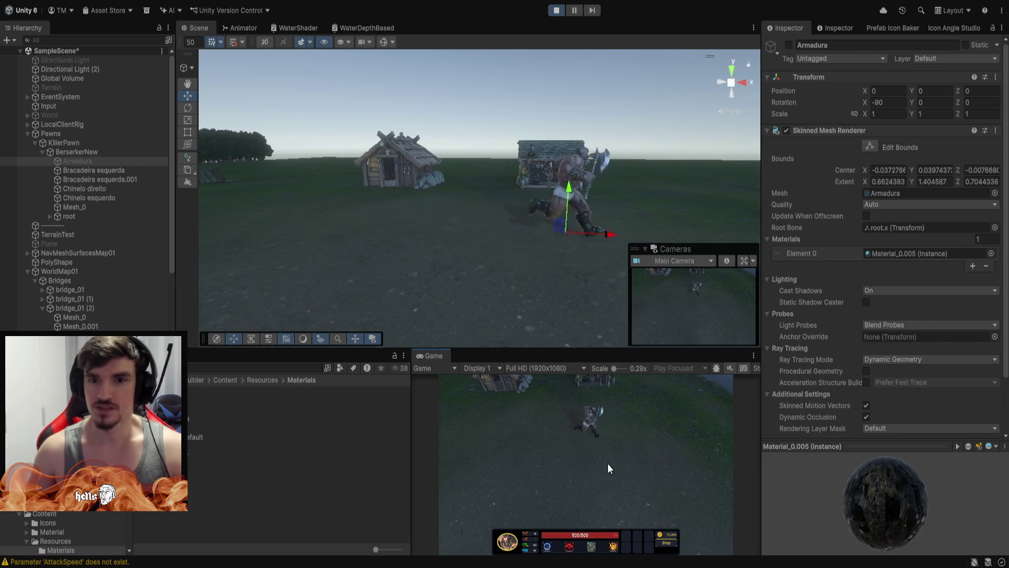
pyautogui.click(513, 460)
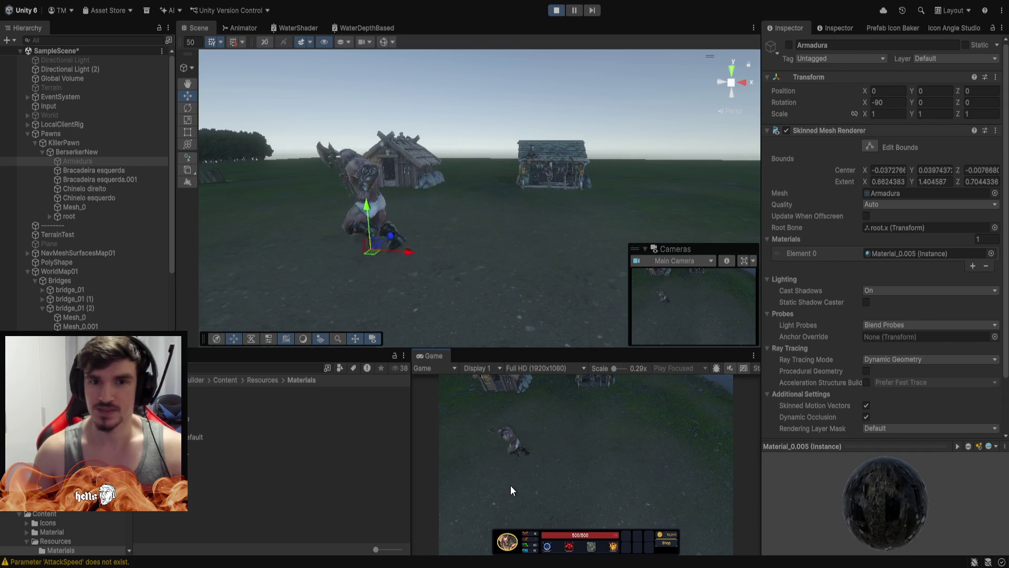
pyautogui.click(562, 455)
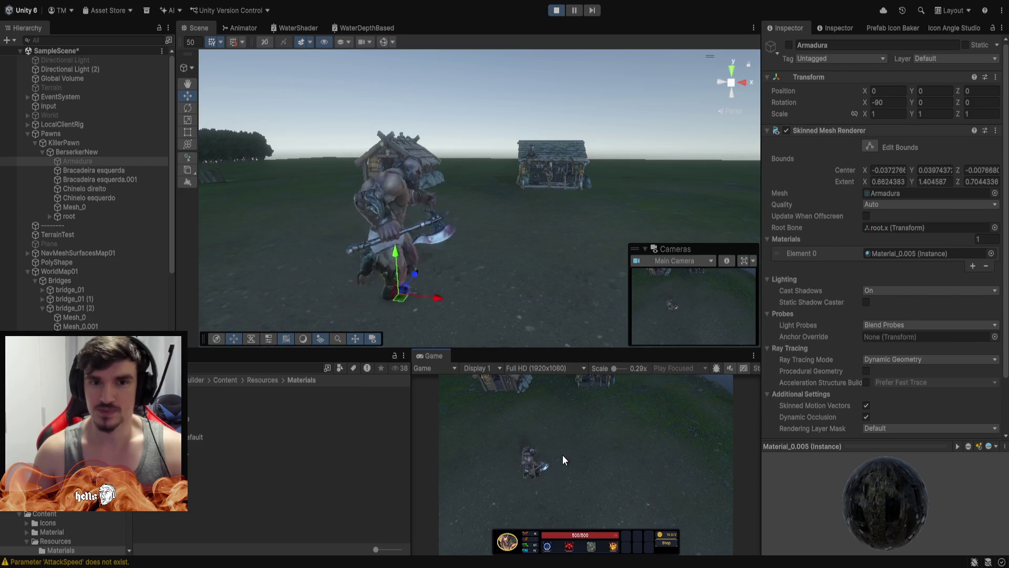
pyautogui.click(537, 470)
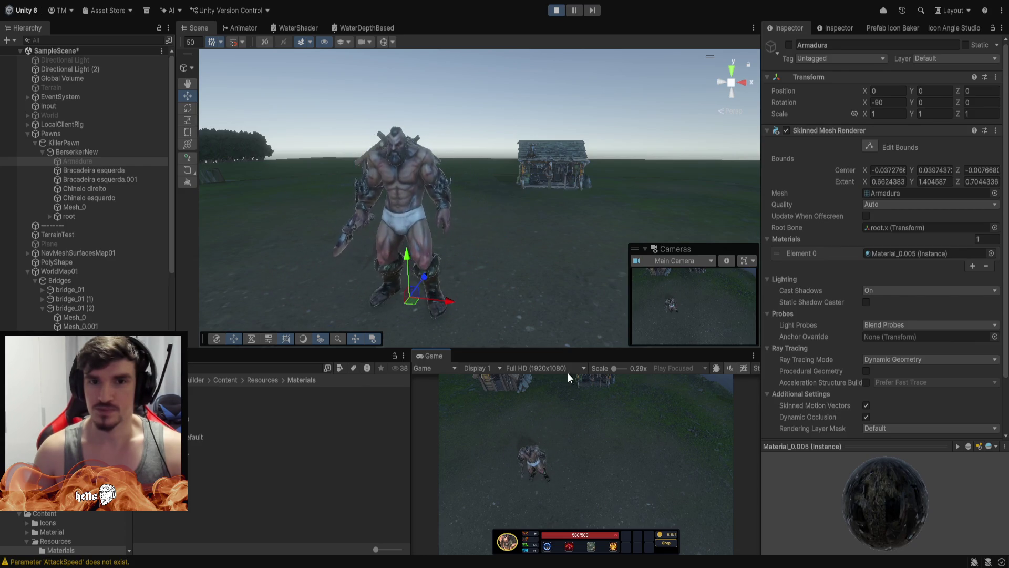
# Turn the Armadura armor back on and walk the armored killer to new spots.
pyautogui.click(789, 46)
pyautogui.click(495, 295)
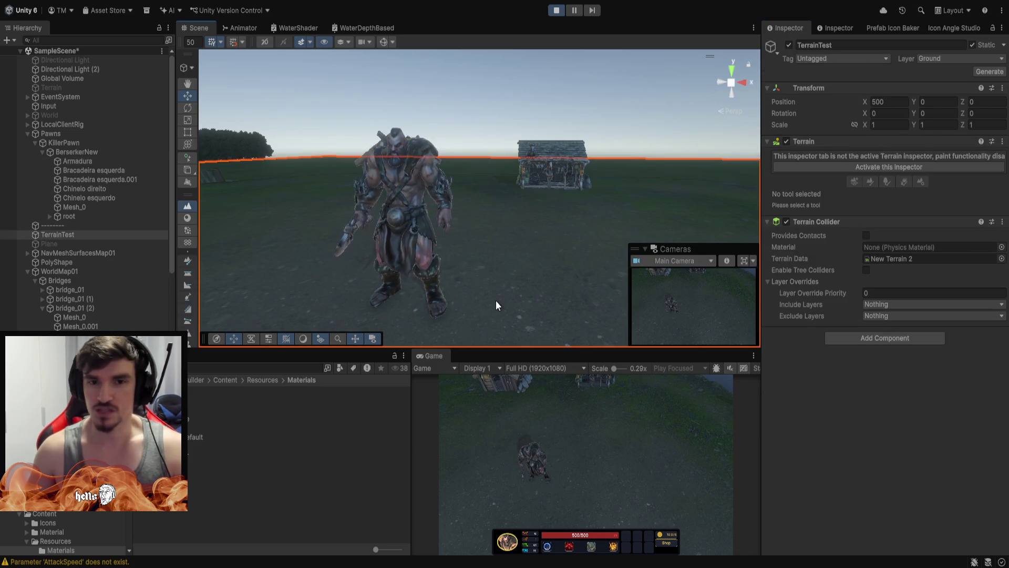
pyautogui.click(577, 443)
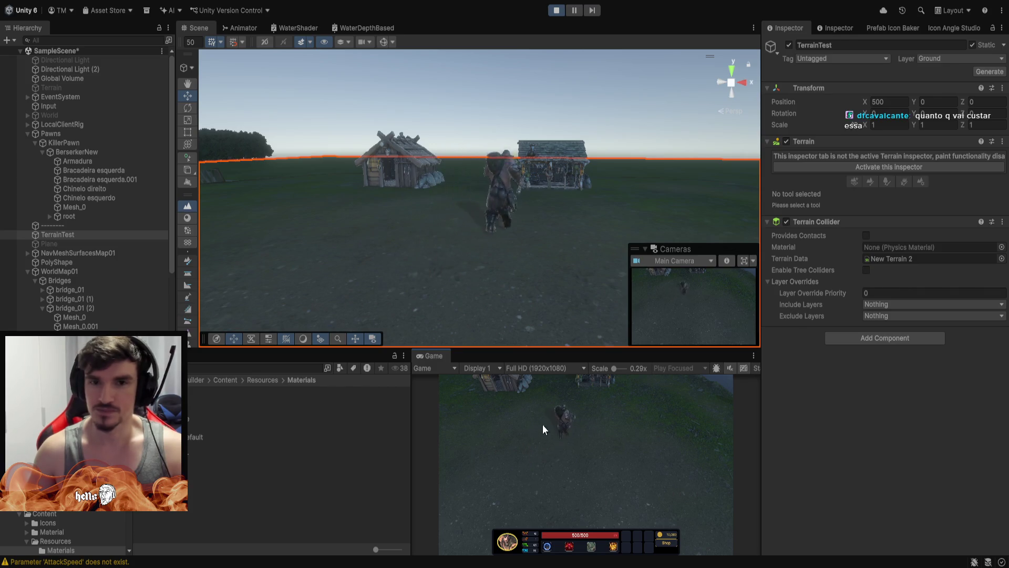
pyautogui.click(548, 468)
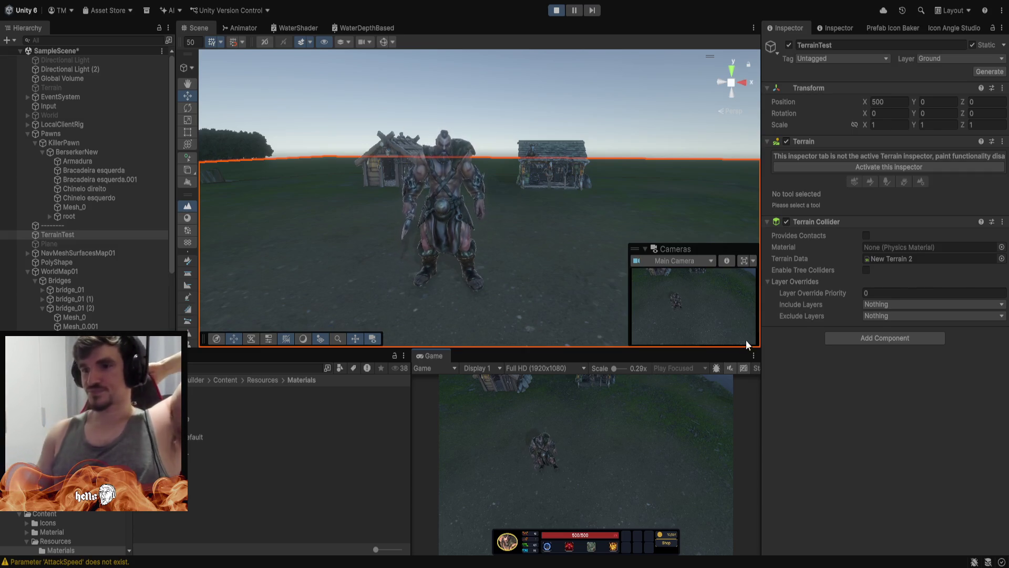
# Walk the killer up the field, select Armadura, and trigger his second ability.
pyautogui.rightClick(555, 429)
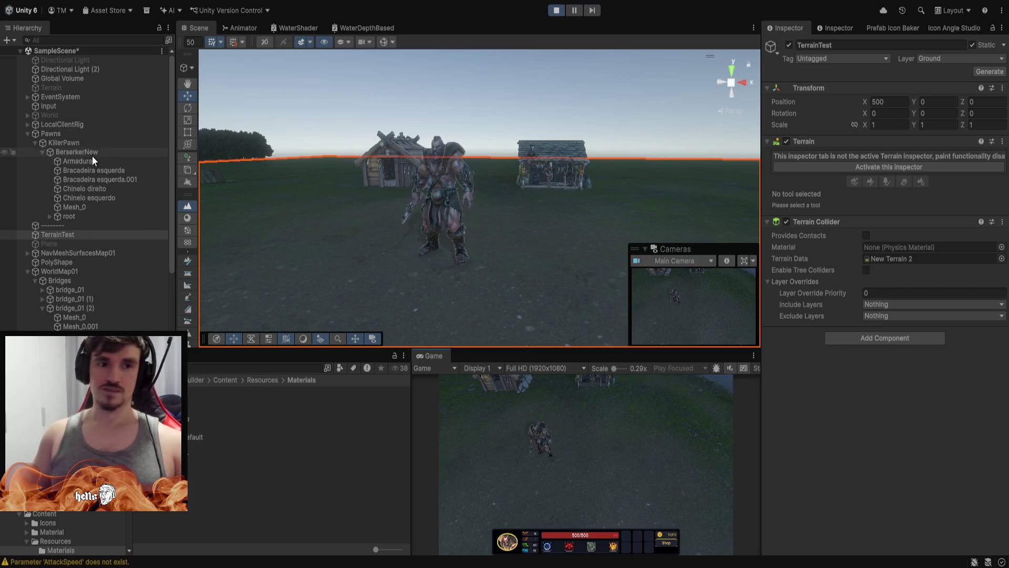
pyautogui.click(80, 161)
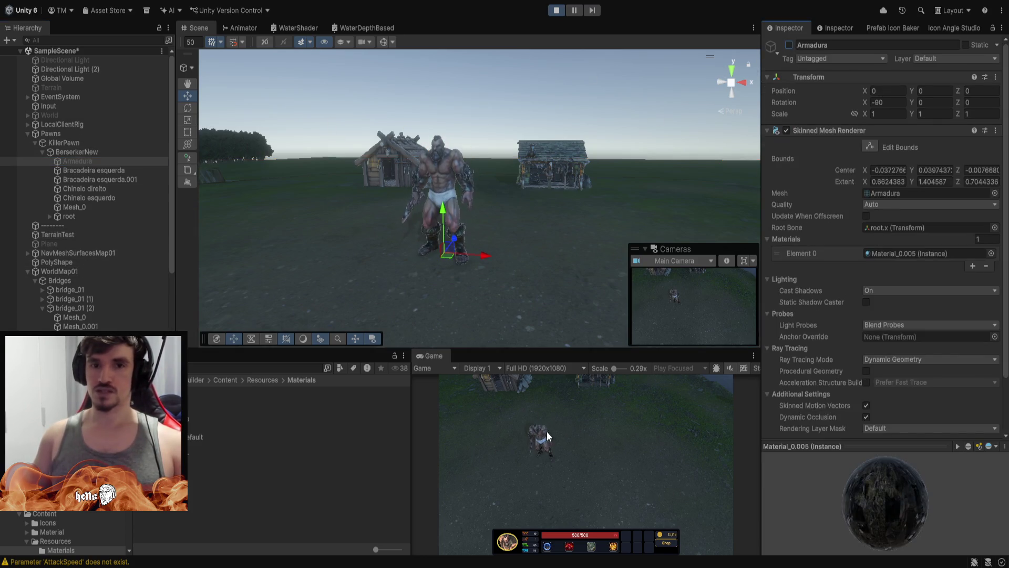
pyautogui.press('w')
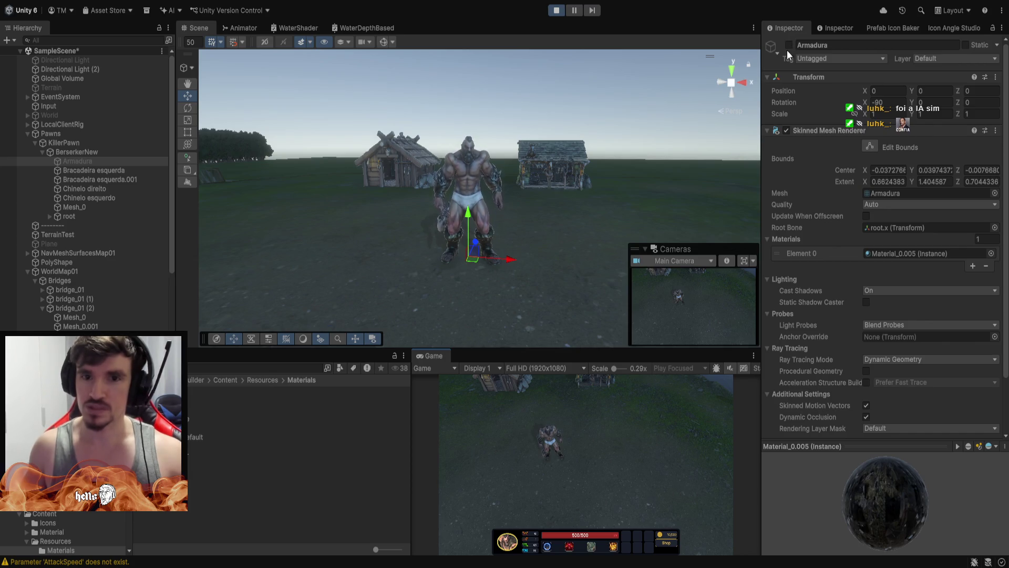
# Reactivate the Armadura armor, walk the killer toward the camera, then clear the selection.
pyautogui.click(789, 45)
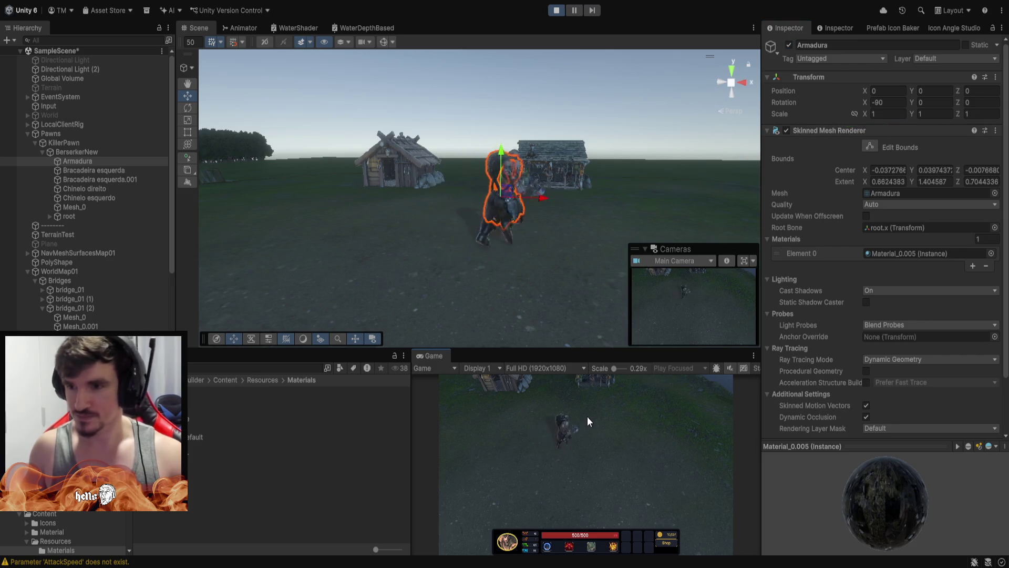
pyautogui.rightClick(562, 461)
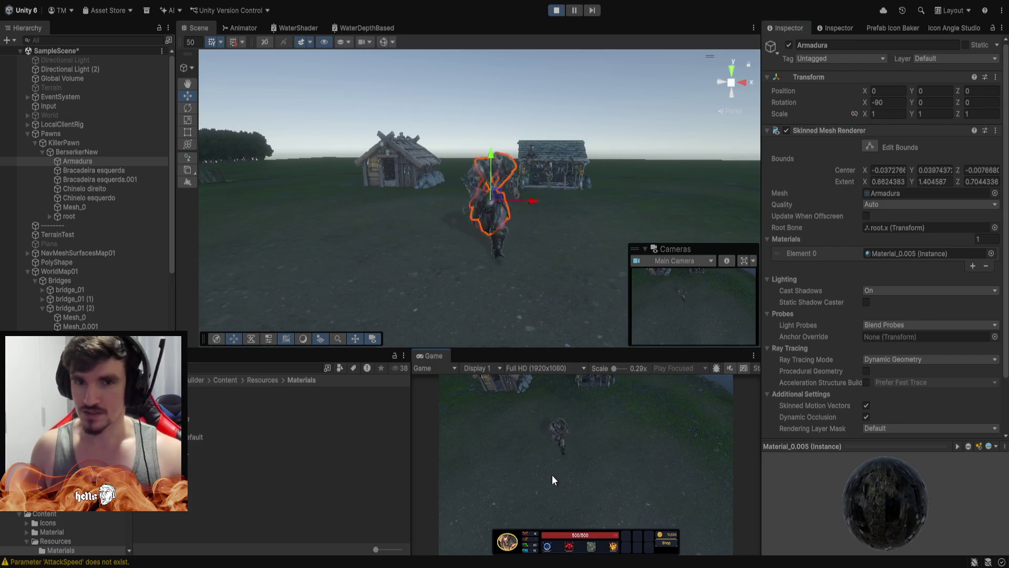
pyautogui.click(566, 270)
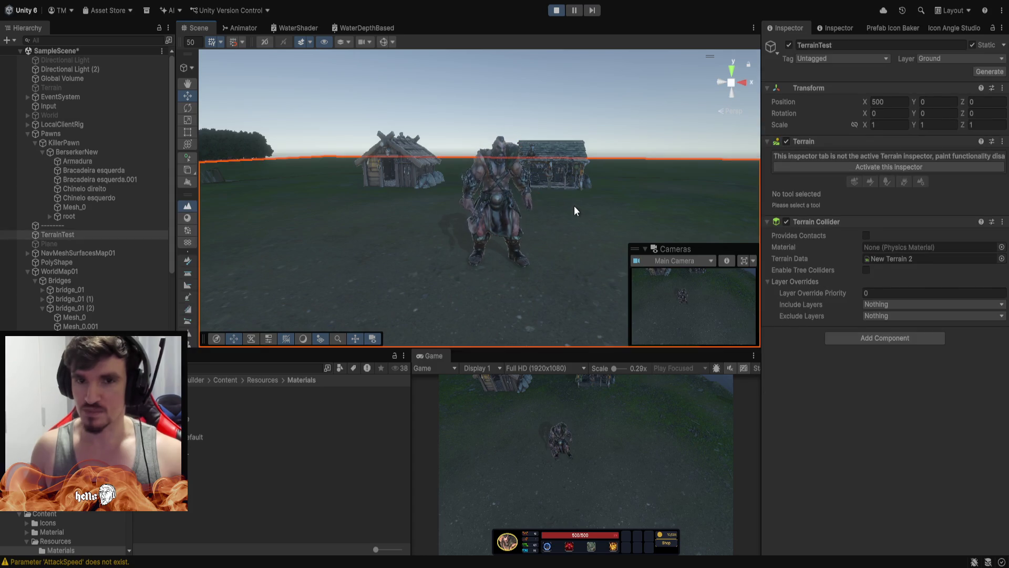
pyautogui.click(566, 77)
# Frame the killer and houses, then walk him around and swing his weapon.
pyautogui.press('w')
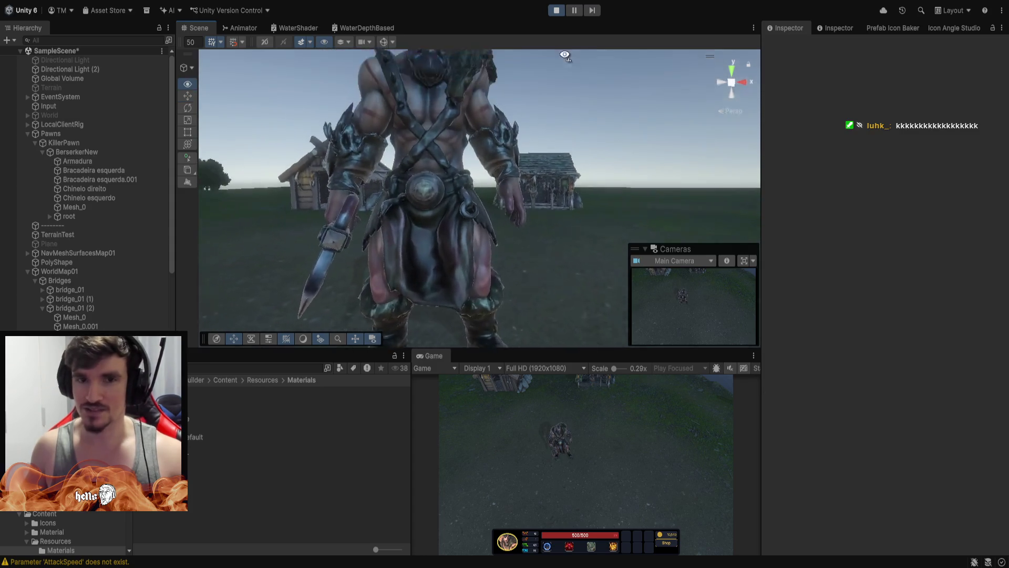
pyautogui.press('s')
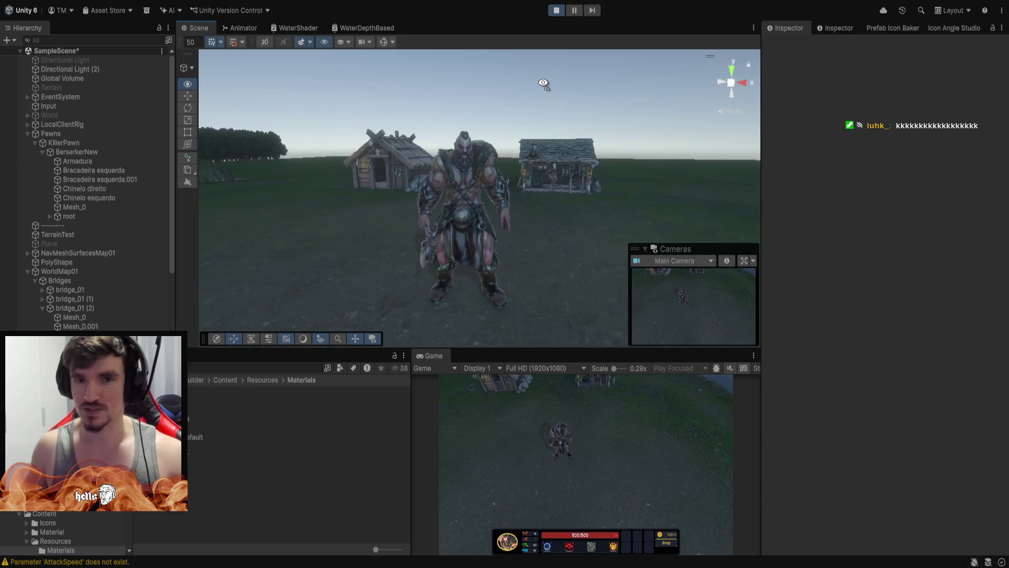
pyautogui.click(605, 434)
pyautogui.click(462, 440)
pyautogui.click(560, 412)
pyautogui.click(546, 463)
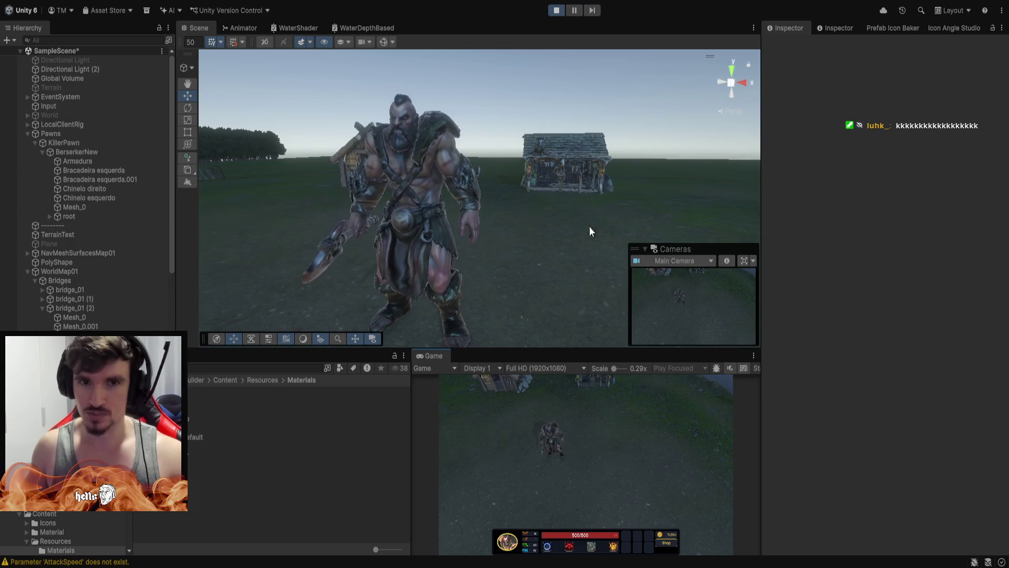
pyautogui.click(593, 446)
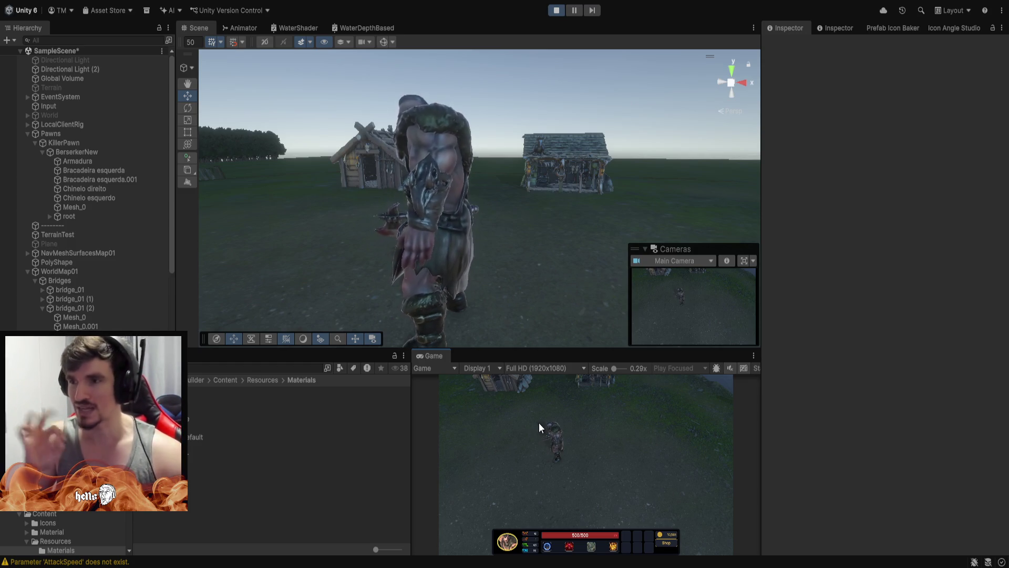
# Trigger the red ability again and run the killer toward the houses and back.
pyautogui.rightClick(538, 423)
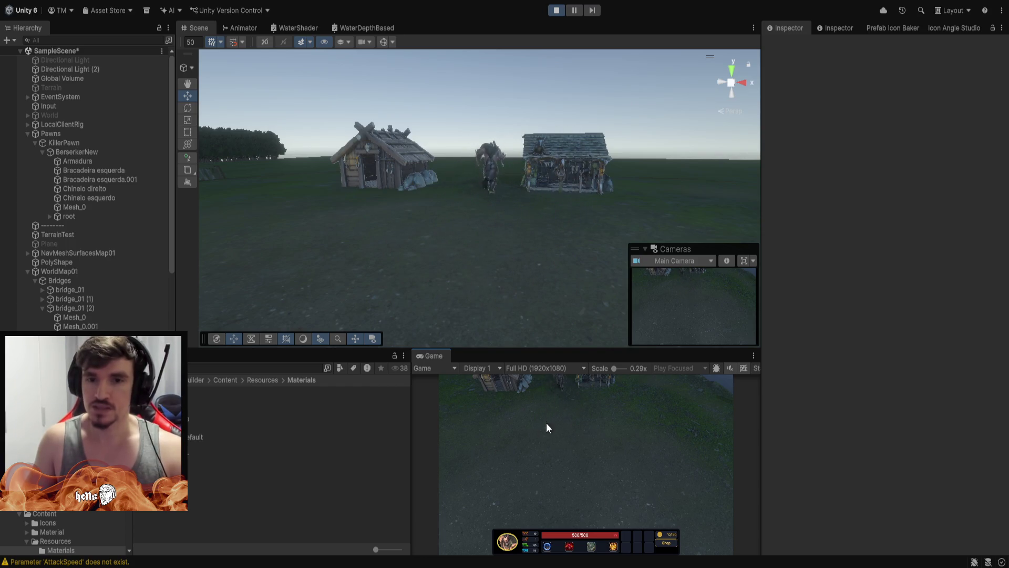
pyautogui.rightClick(539, 469)
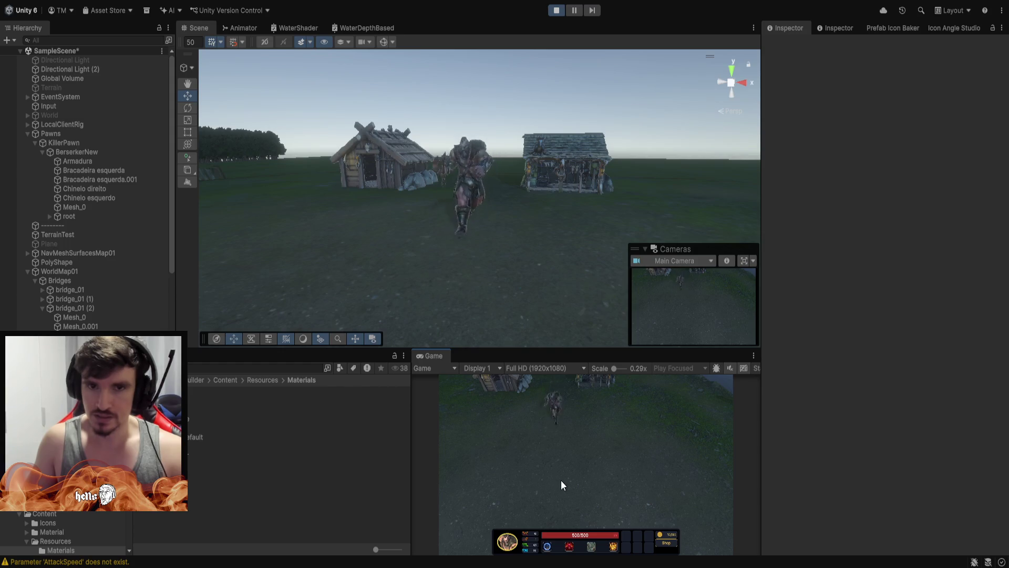
pyautogui.press('w')
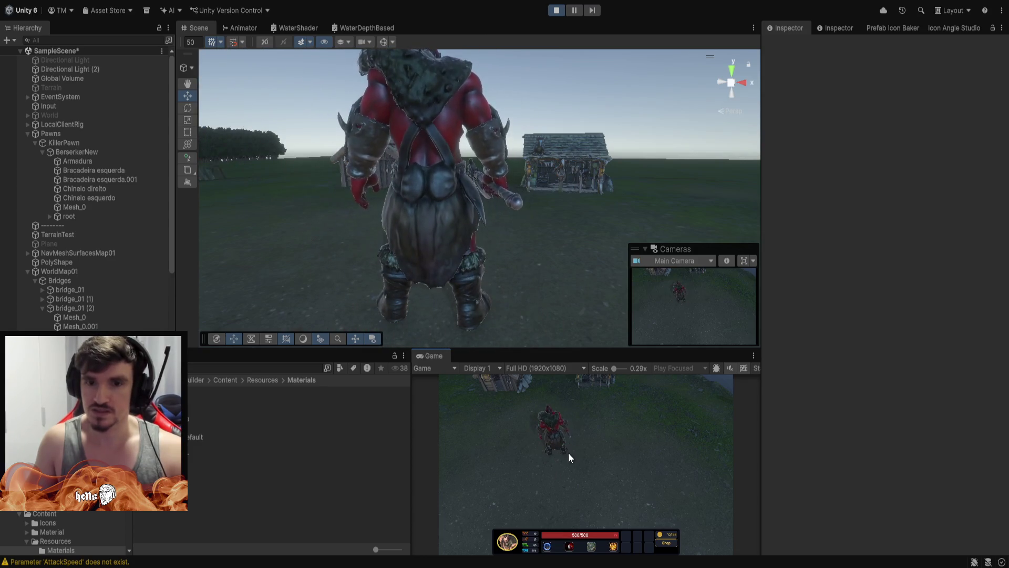
pyautogui.rightClick(565, 410)
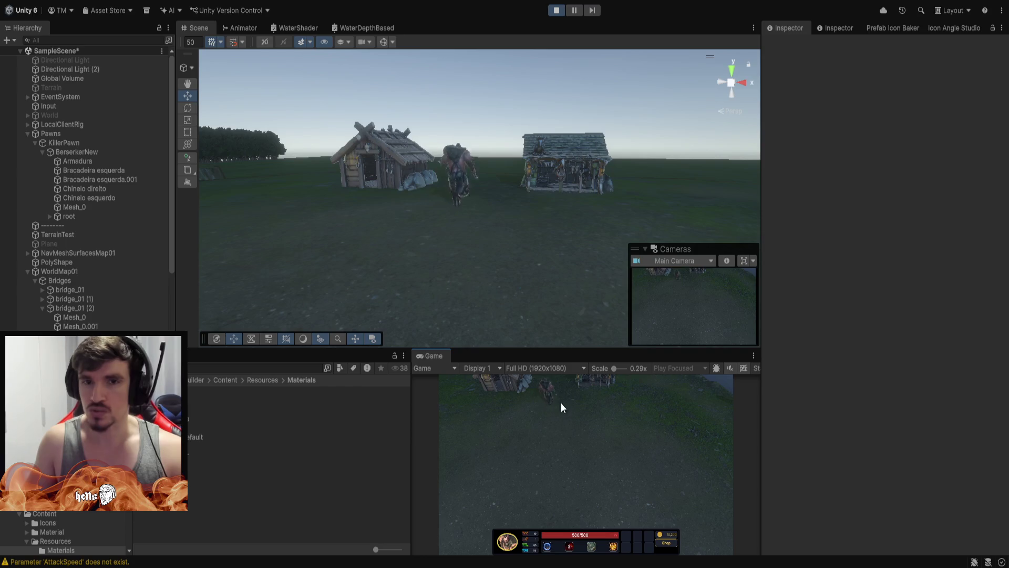
pyautogui.rightClick(560, 447)
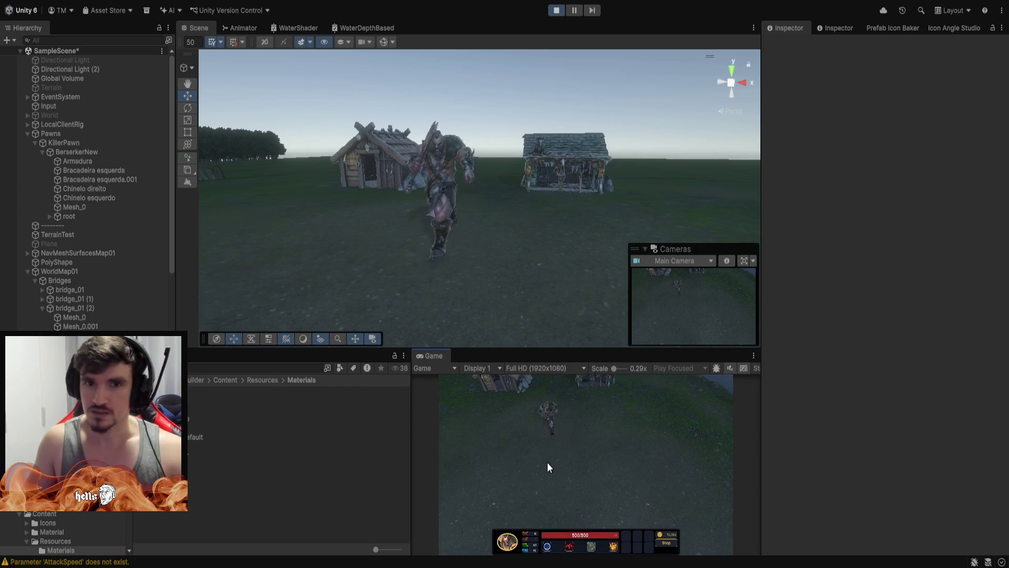
pyautogui.rightClick(559, 402)
pyautogui.rightClick(574, 381)
pyautogui.rightClick(587, 456)
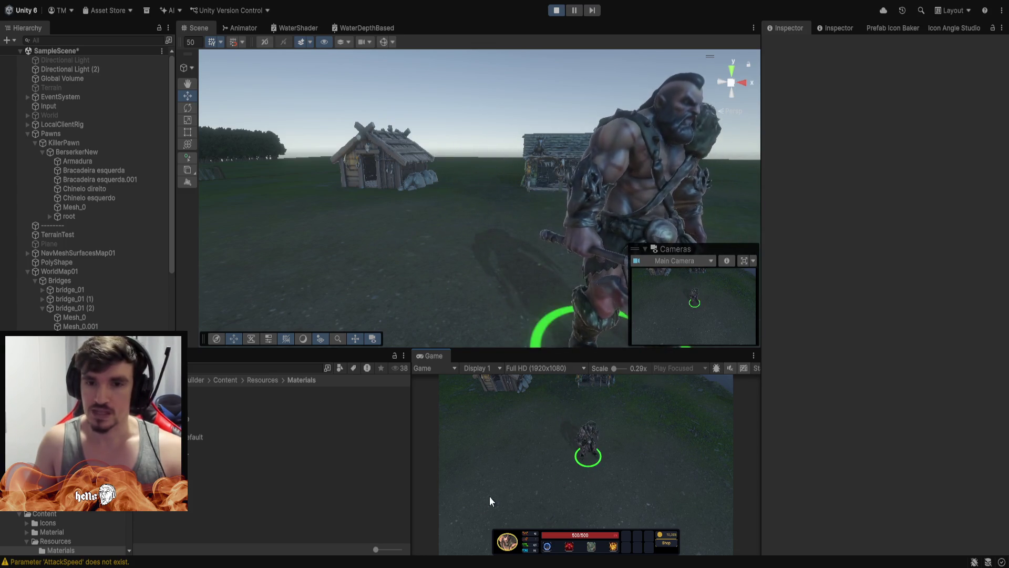
pyautogui.moveTo(684, 169)
pyautogui.mouseDown()
pyautogui.moveTo(585, 163)
pyautogui.moveTo(761, 154)
pyautogui.moveTo(901, 128)
pyautogui.moveTo(924, 81)
pyautogui.moveTo(72, 139)
pyautogui.moveTo(102, 142)
pyautogui.moveTo(14, 157)
pyautogui.moveTo(991, 219)
pyautogui.moveTo(116, 266)
pyautogui.moveTo(212, 281)
pyautogui.moveTo(388, 275)
pyautogui.moveTo(689, 286)
pyautogui.moveTo(979, 250)
pyautogui.moveTo(81, 265)
pyautogui.moveTo(12, 217)
pyautogui.moveTo(970, 184)
pyautogui.moveTo(871, 206)
pyautogui.moveTo(860, 166)
pyautogui.moveTo(849, 203)
pyautogui.moveTo(727, 247)
pyautogui.moveTo(704, 249)
pyautogui.moveTo(597, 196)
pyautogui.moveTo(516, 277)
pyautogui.moveTo(338, 295)
pyautogui.moveTo(670, 261)
pyautogui.moveTo(635, 213)
pyautogui.moveTo(640, 82)
pyautogui.moveTo(602, 66)
pyautogui.moveTo(572, 218)
pyautogui.moveTo(570, 318)
pyautogui.moveTo(620, 324)
pyautogui.moveTo(174, 295)
pyautogui.moveTo(363, 285)
pyautogui.moveTo(330, 287)
pyautogui.mouseUp()
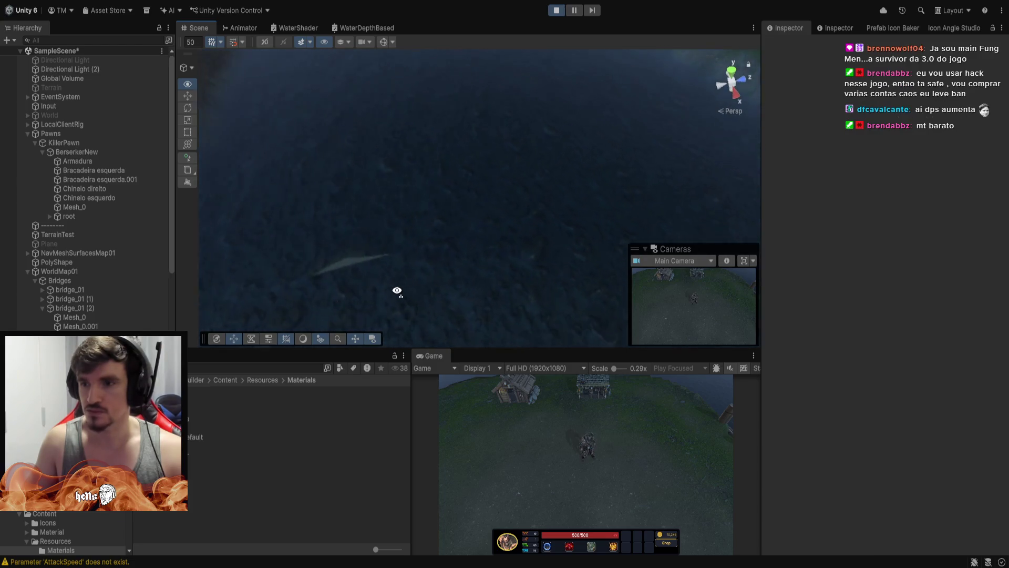
# Fly past the cliff, lake and tree line, then tilt up to frame the winding river.
pyautogui.press('a')
pyautogui.press('a')
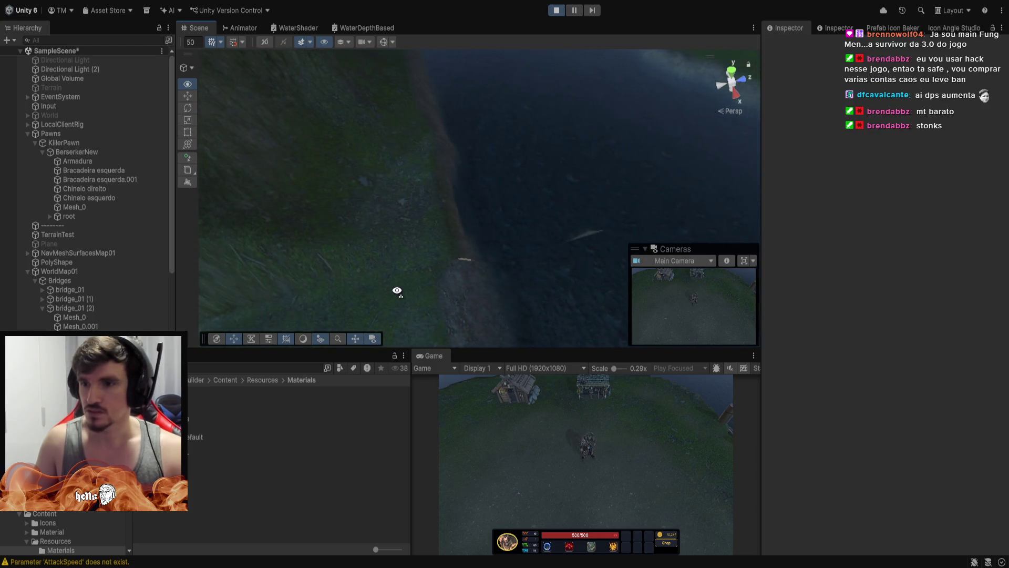
pyautogui.moveTo(397, 291)
pyautogui.mouseDown()
pyautogui.moveTo(559, 237)
pyautogui.moveTo(573, 255)
pyautogui.moveTo(599, 239)
pyautogui.moveTo(654, 243)
pyautogui.mouseUp()
pyautogui.press('s')
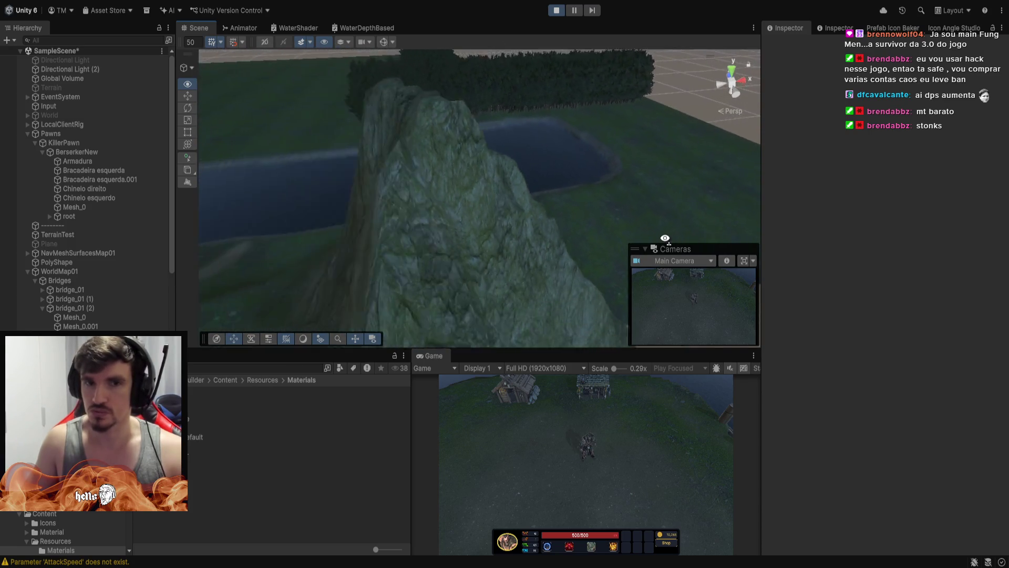
pyautogui.moveTo(736, 256)
pyautogui.mouseDown()
pyautogui.moveTo(773, 212)
pyautogui.moveTo(751, 192)
pyautogui.moveTo(604, 198)
pyautogui.moveTo(857, 196)
pyautogui.moveTo(967, 83)
pyautogui.moveTo(987, 147)
pyautogui.moveTo(957, 135)
pyautogui.moveTo(811, 170)
pyautogui.moveTo(552, 171)
pyautogui.moveTo(778, 154)
pyautogui.moveTo(852, 161)
pyautogui.moveTo(139, 224)
pyautogui.moveTo(129, 261)
pyautogui.moveTo(18, 270)
pyautogui.moveTo(975, 279)
pyautogui.moveTo(536, 295)
pyautogui.moveTo(266, 293)
pyautogui.moveTo(171, 276)
pyautogui.moveTo(277, 216)
pyautogui.moveTo(374, 198)
pyautogui.moveTo(500, 205)
pyautogui.moveTo(705, 243)
pyautogui.moveTo(622, 271)
pyautogui.moveTo(753, 251)
pyautogui.mouseUp()
pyautogui.press('w')
pyautogui.press('s')
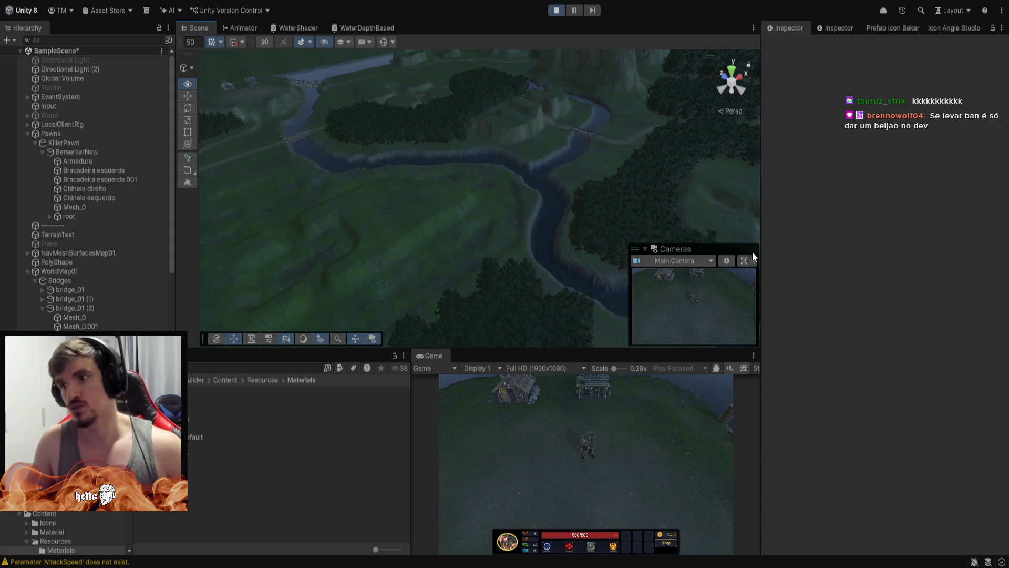
pyautogui.moveTo(752, 252)
pyautogui.mouseDown()
pyautogui.moveTo(753, 220)
pyautogui.moveTo(744, 241)
pyautogui.moveTo(764, 246)
pyautogui.moveTo(806, 228)
pyautogui.moveTo(770, 189)
pyautogui.moveTo(632, 316)
pyautogui.moveTo(594, 332)
pyautogui.mouseUp()
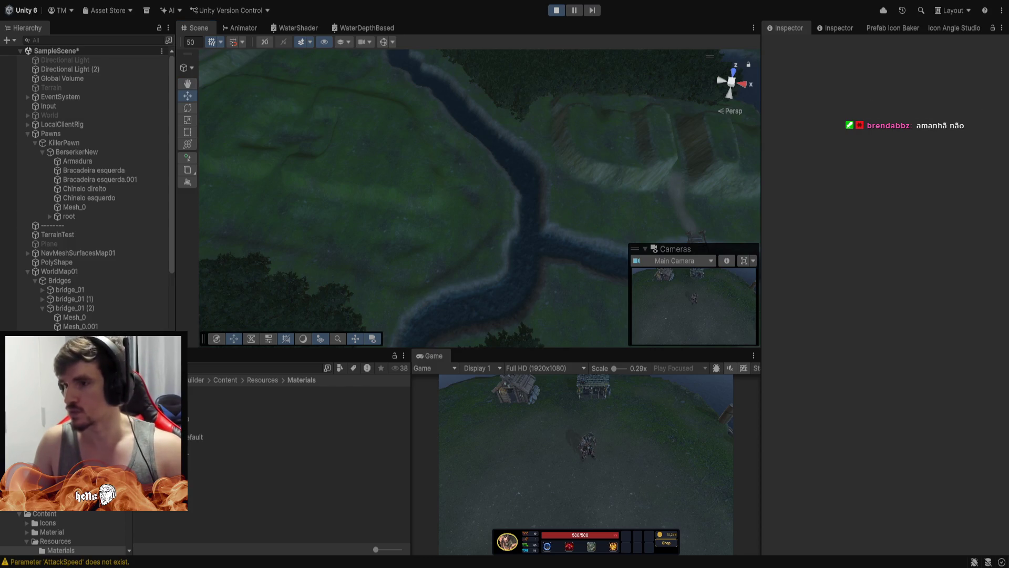